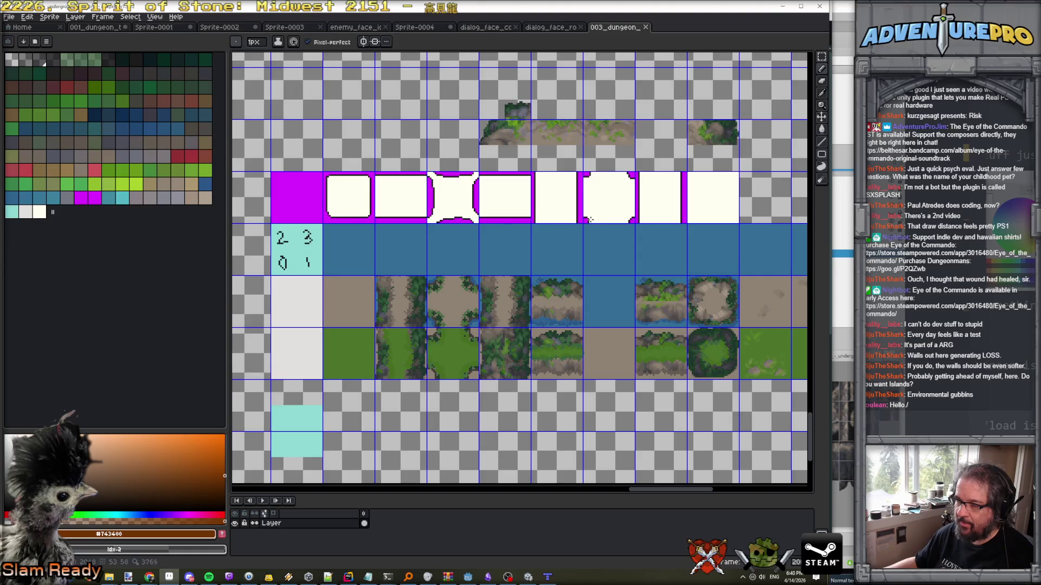
# Rectangle-select the vine-ringed dirt island tile on the sheet.
pyautogui.hscroll(8, 596, 219)
pyautogui.hscroll(-6, 424, 190)
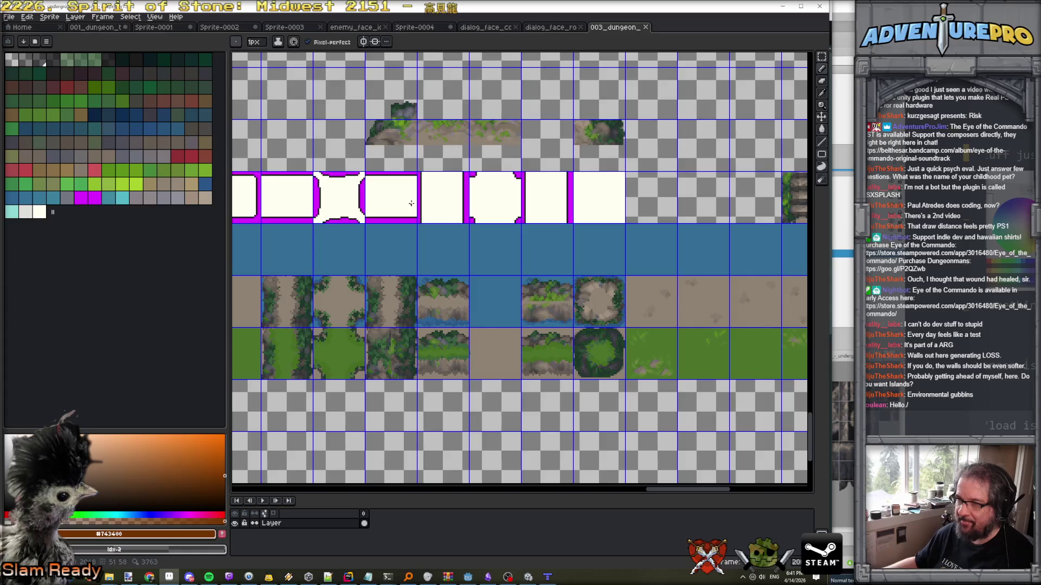
pyautogui.hscroll(-3, 411, 203)
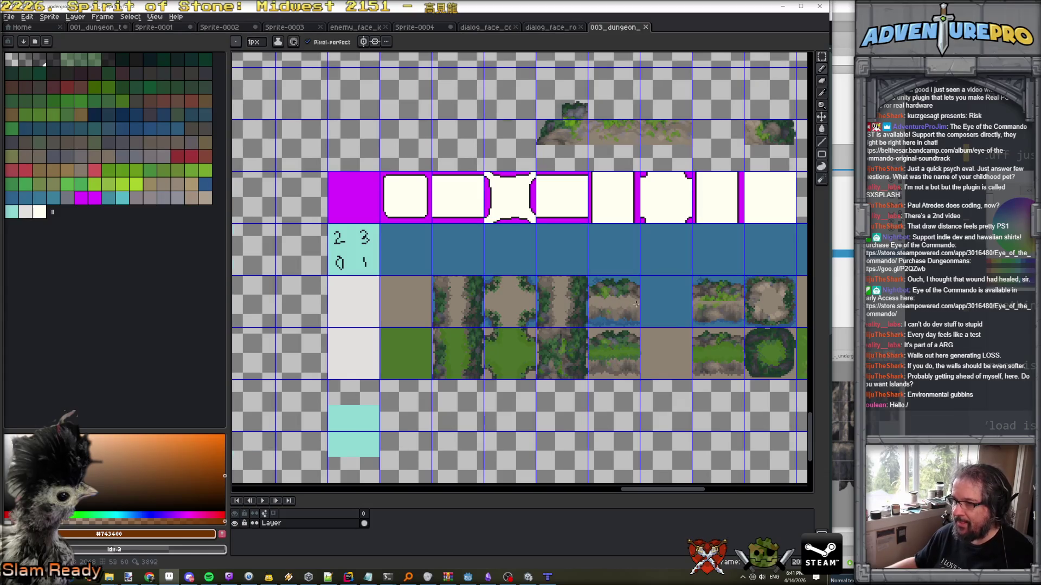
pyautogui.hscroll(1, 636, 304)
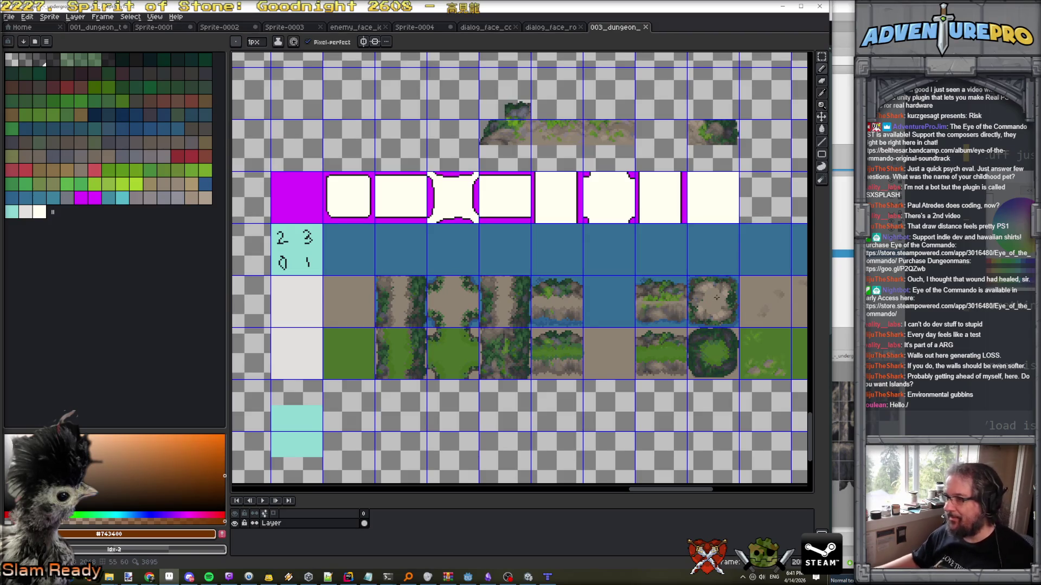
pyautogui.press('m')
pyautogui.scroll(1, 721, 264)
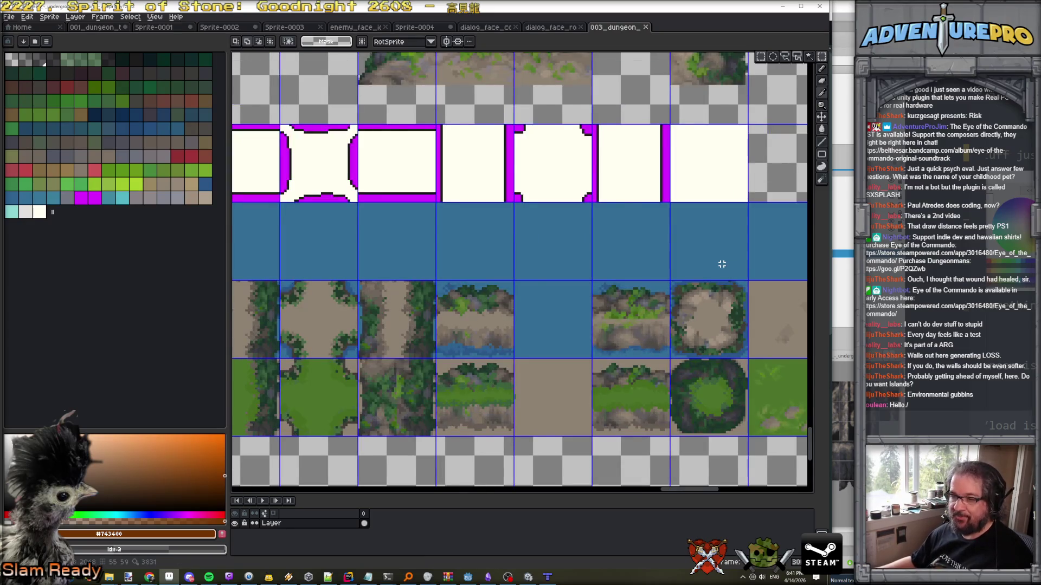
pyautogui.scroll(-1, 721, 264)
pyautogui.moveTo(686, 278); pyautogui.dragTo(738, 328)
pyautogui.scroll(1, 739, 330)
pyautogui.moveTo(635, 221); pyautogui.dragTo(740, 326)
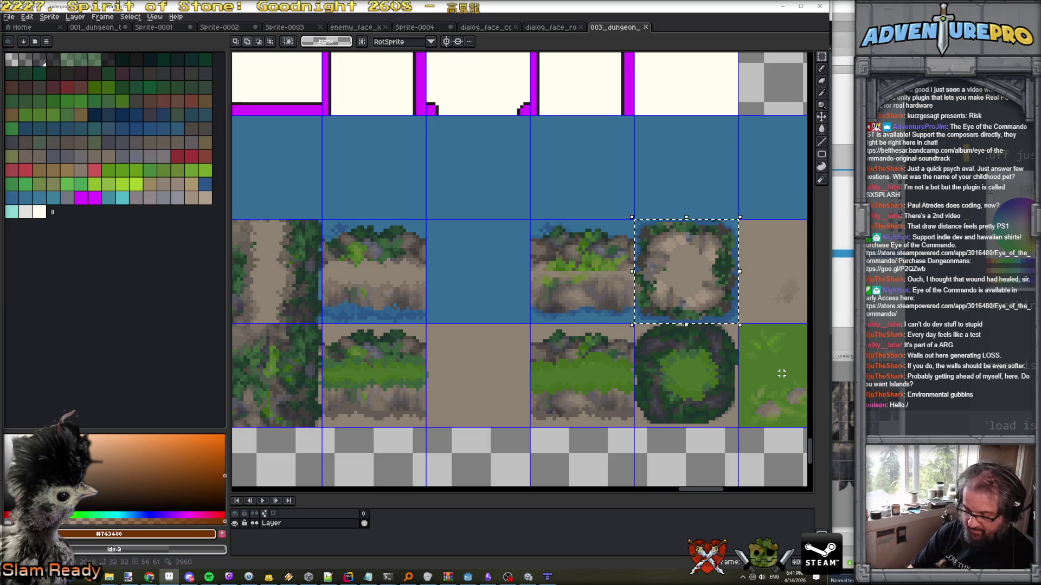
# Copy the island onto a new layer and place it in the empty water cell two tiles left.
pyautogui.hotkey('shift', 'n')
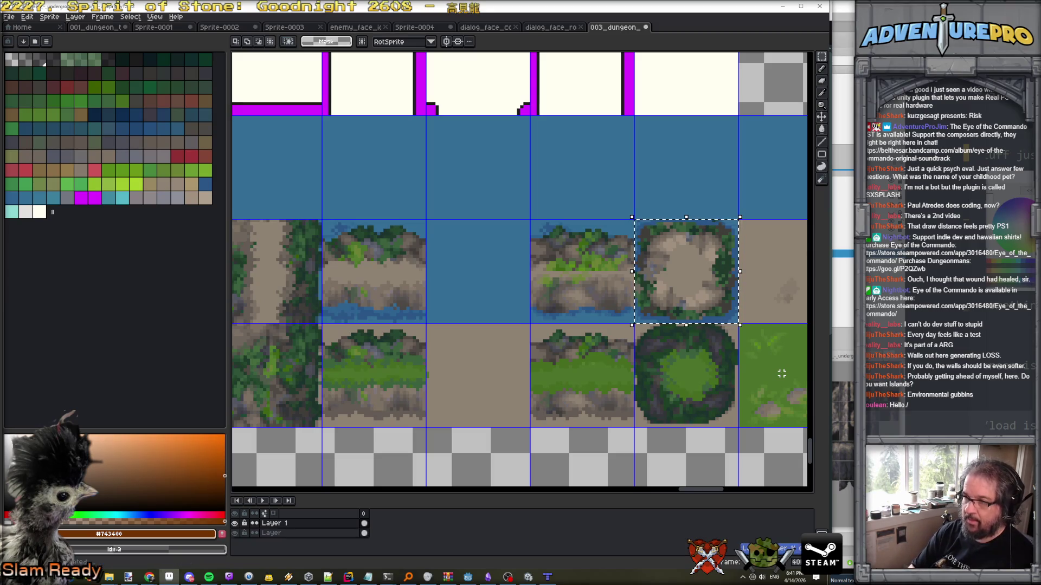
pyautogui.moveTo(662, 232); pyautogui.dragTo(495, 295)
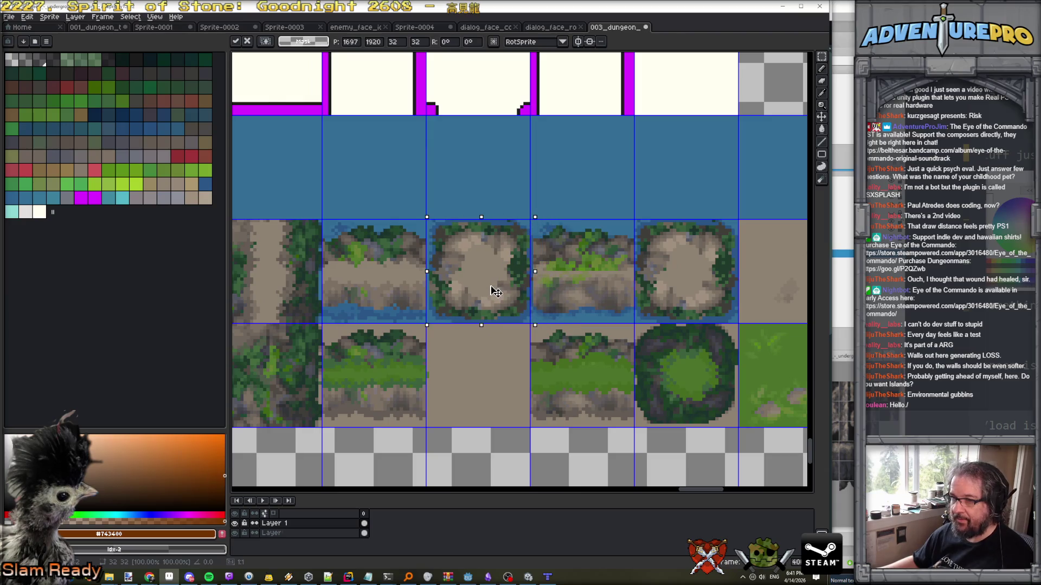
pyautogui.scroll(1, 495, 292)
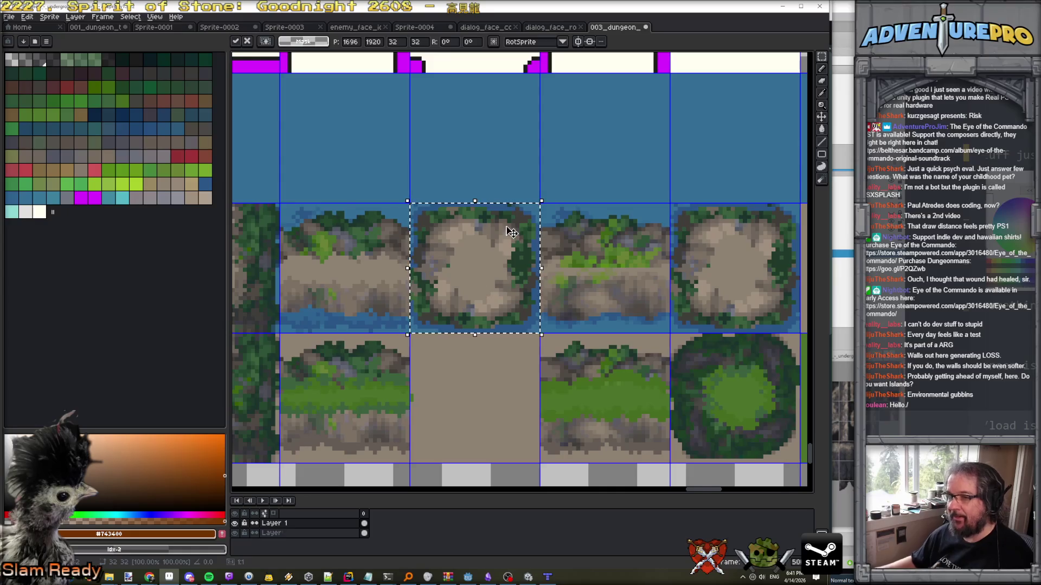
pyautogui.hotkey('ctrl', 'd')
pyautogui.scroll(1, 499, 233)
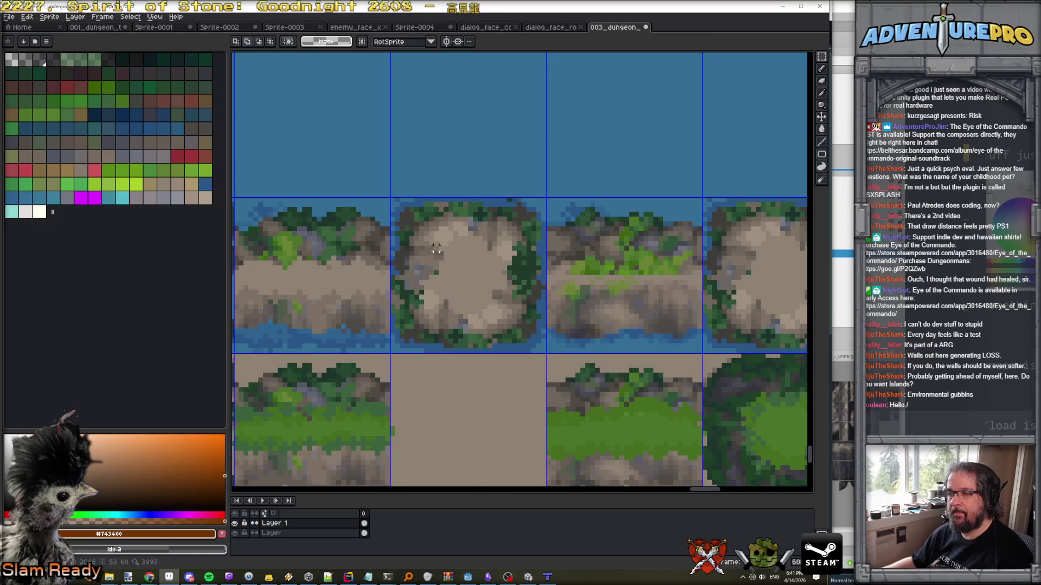
pyautogui.scroll(-3, 436, 249)
pyautogui.scroll(3, 435, 249)
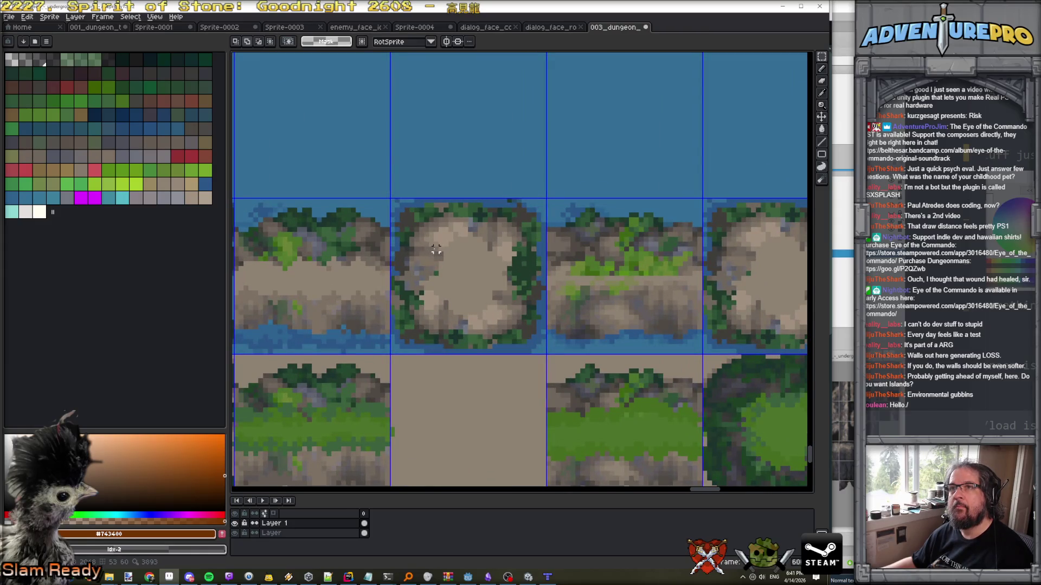
pyautogui.hotkey('alt', 'Tab')
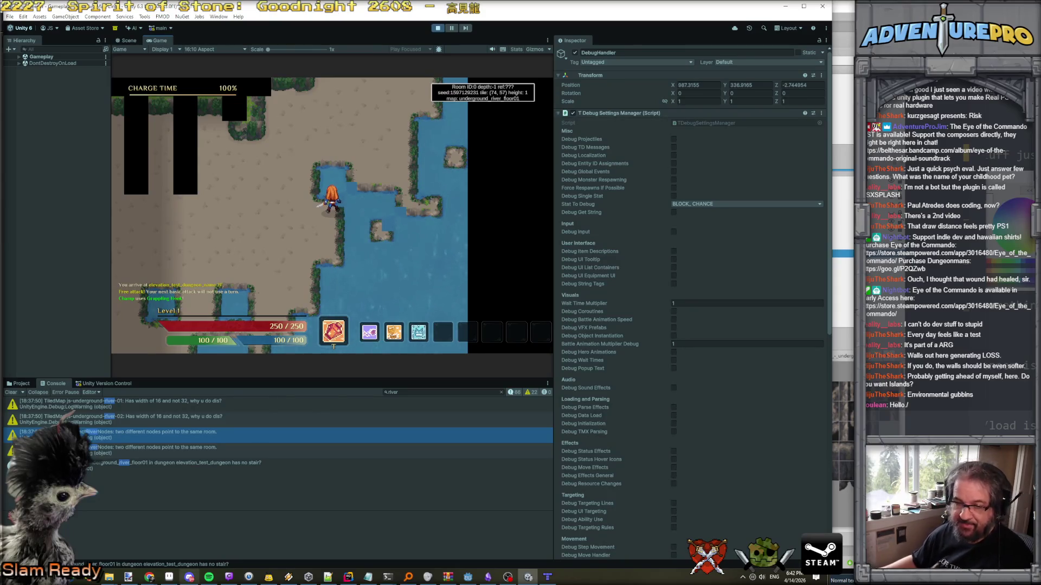
# Paste the game screenshot into a new Paint.NET image.
pyautogui.click(128, 576)
pyautogui.click(23, 18)
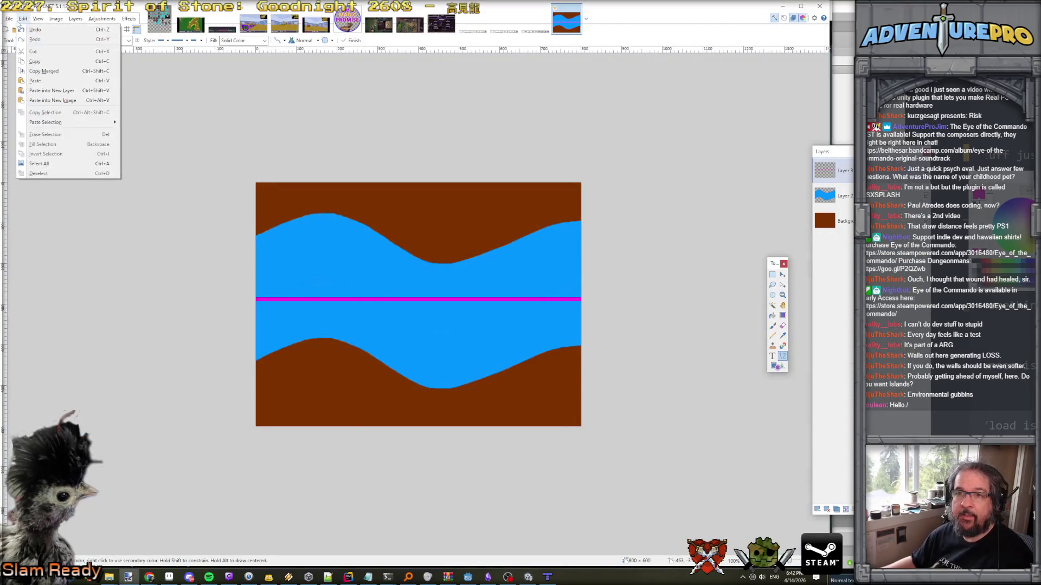
pyautogui.click(49, 103)
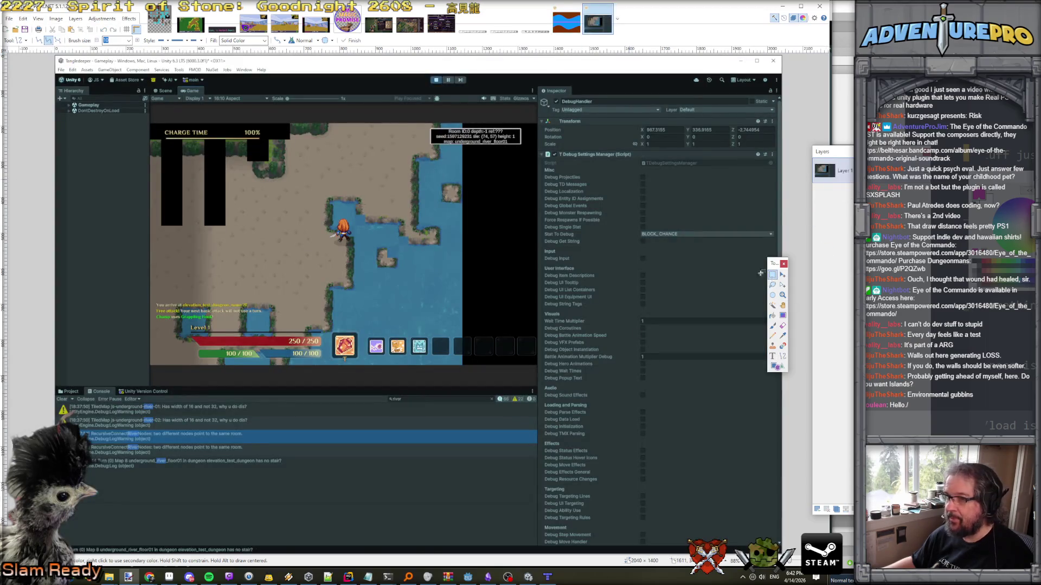
# Crop the screenshot to just the game view area.
pyautogui.click(772, 274)
pyautogui.moveTo(153, 123)
pyautogui.mouseDown()
pyautogui.moveTo(477, 368)
pyautogui.moveTo(537, 366)
pyautogui.mouseUp()
pyautogui.hotkey('ctrl', 'shift', 'x')
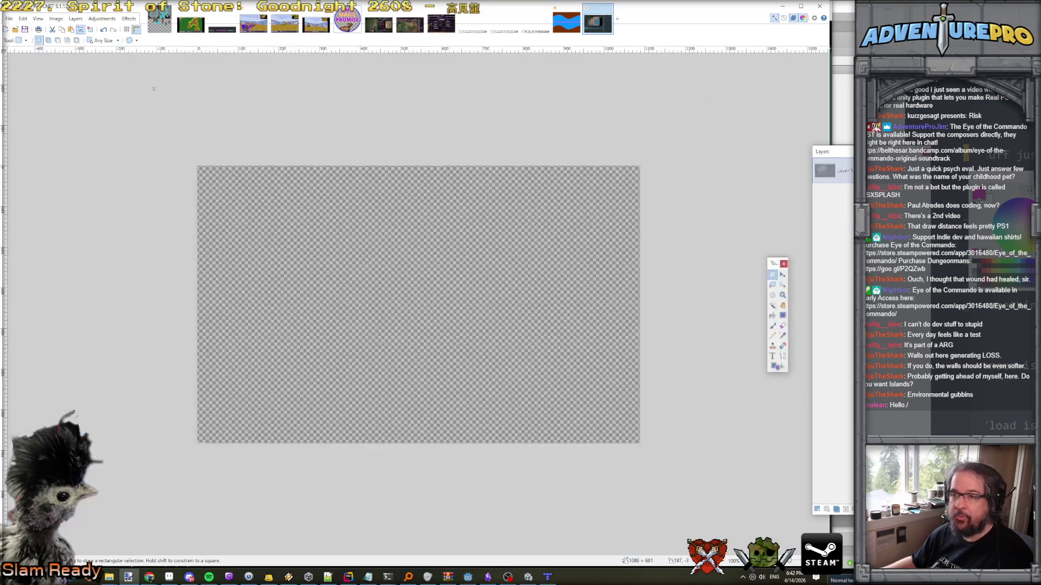
pyautogui.scroll(5, 496, 280)
pyautogui.scroll(3, 496, 280)
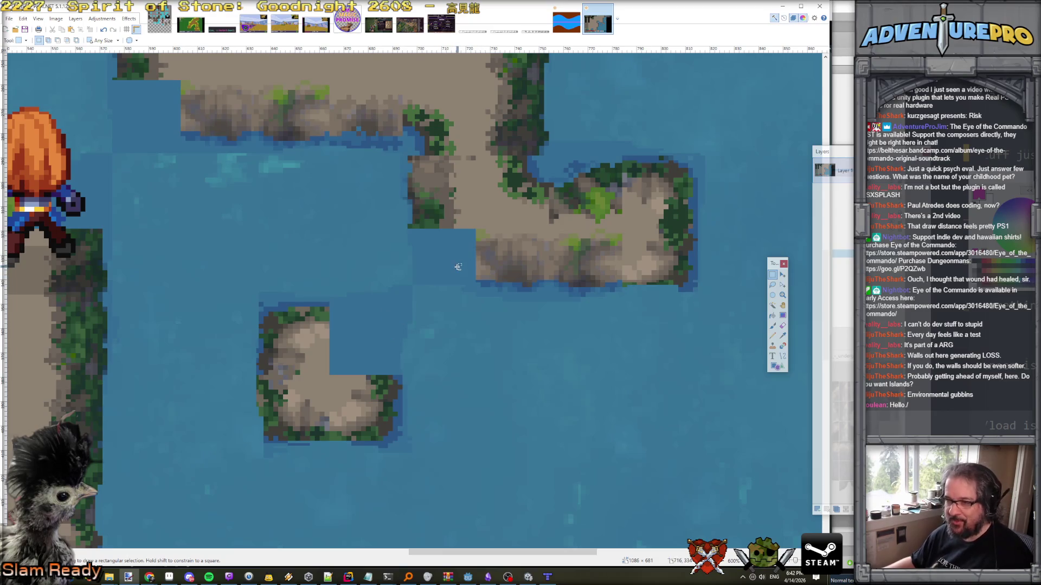
pyautogui.hotkey('alt', 'Tab')
pyautogui.hotkey('alt', 'Tab')
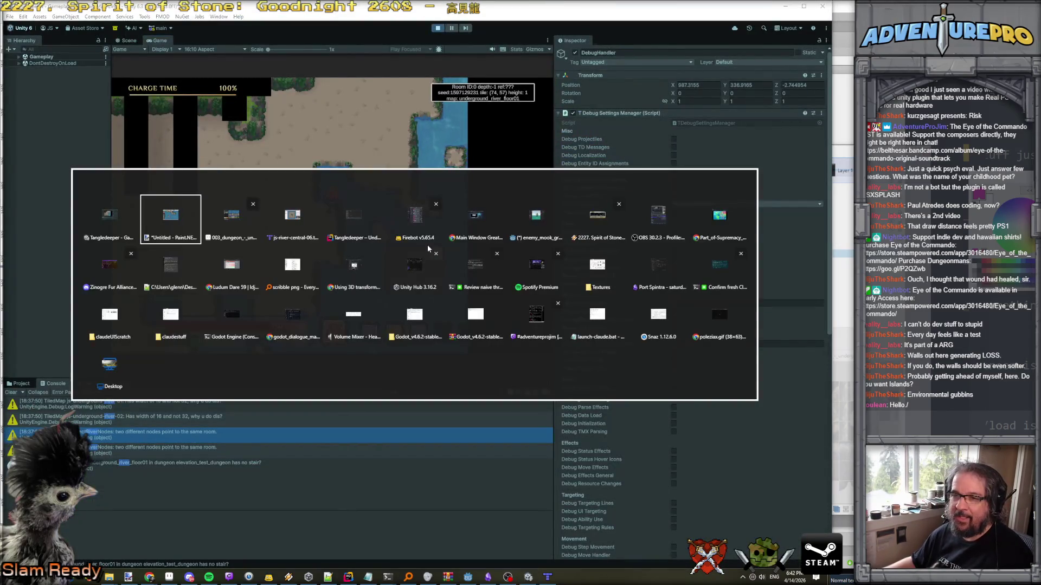
pyautogui.hotkey('alt', 'Tab')
pyautogui.hotkey('alt', 'Tab')
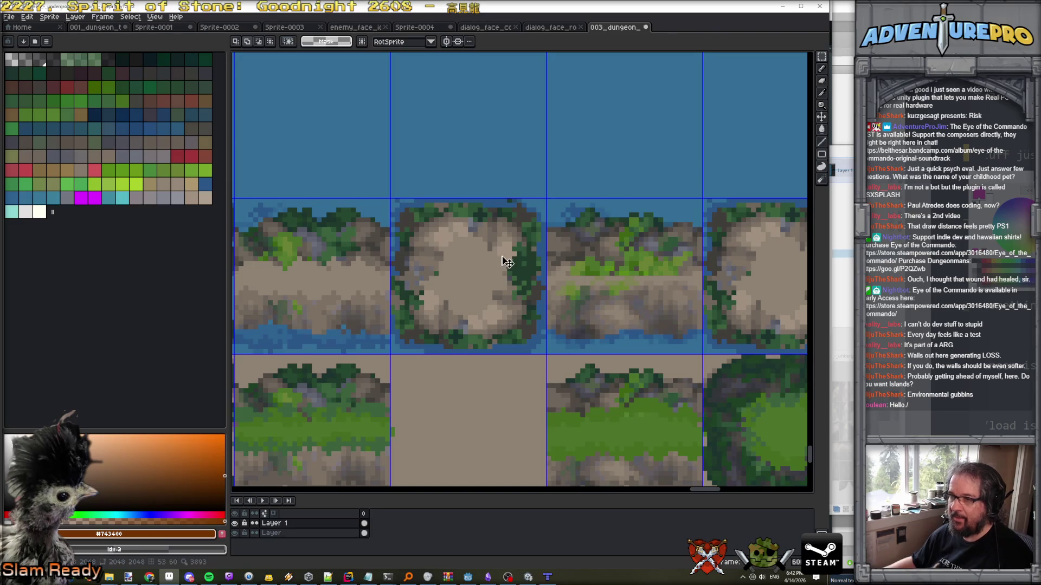
# Select the centre island tile on Layer 1.
pyautogui.click(279, 523)
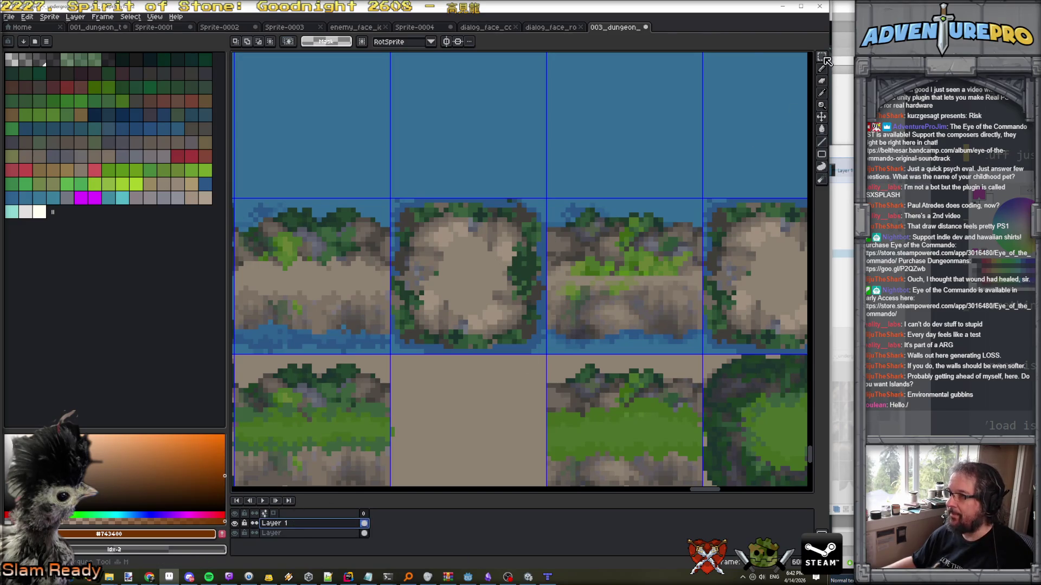
pyautogui.click(821, 57)
pyautogui.moveTo(401, 208)
pyautogui.mouseDown()
pyautogui.moveTo(515, 302)
pyautogui.moveTo(446, 247)
pyautogui.mouseUp()
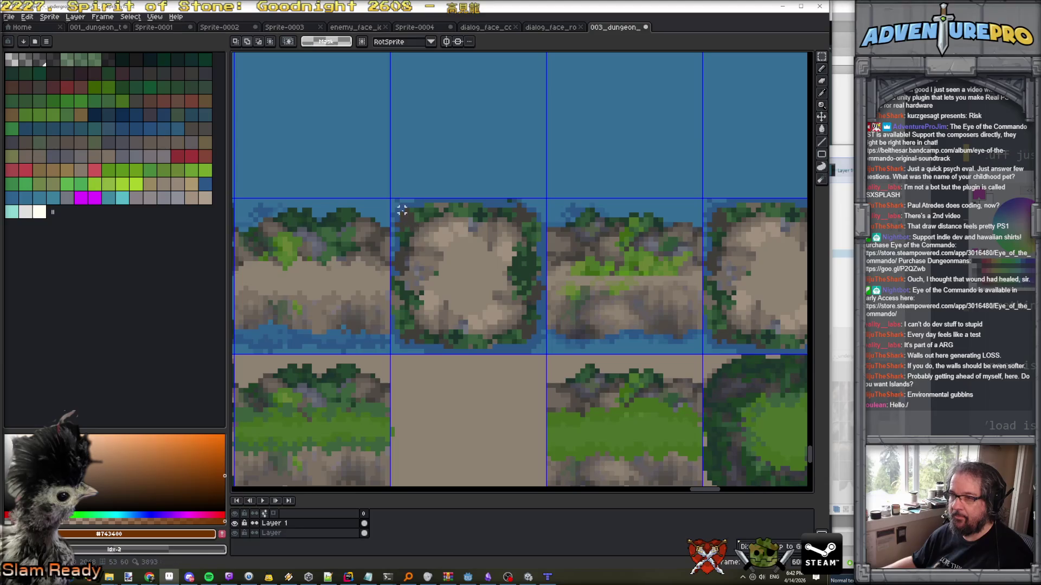
pyautogui.moveTo(393, 201); pyautogui.dragTo(548, 348)
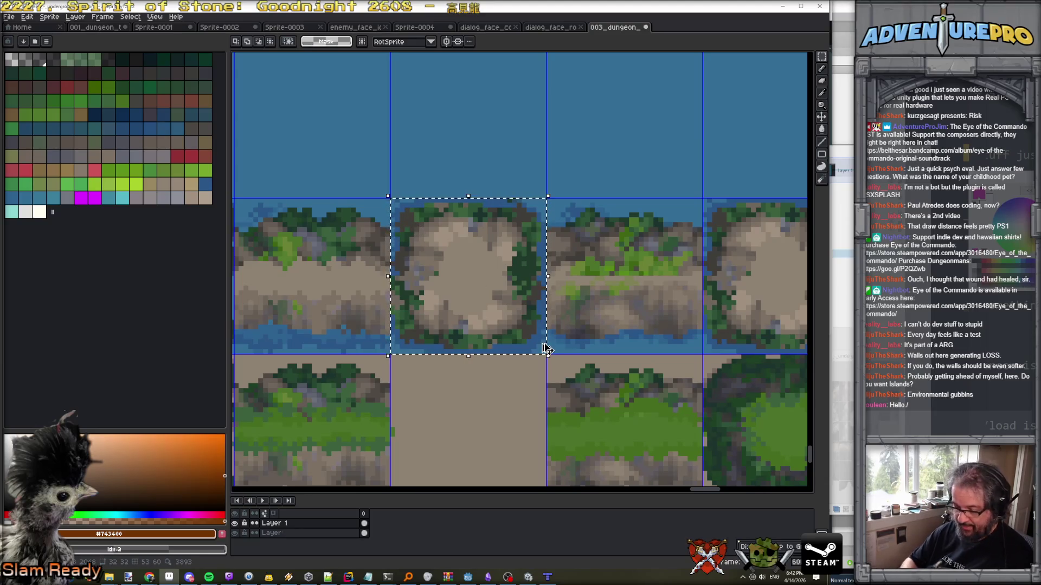
# Create a new 32×32 sprite and paste the island tile into it.
pyautogui.click(9, 17)
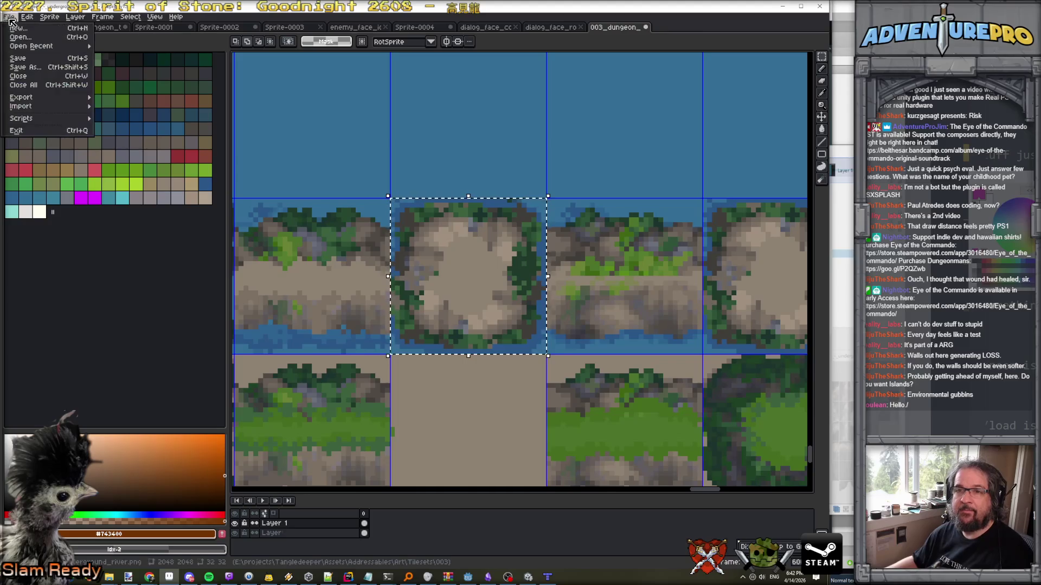
pyautogui.click(32, 25)
pyautogui.click(389, 364)
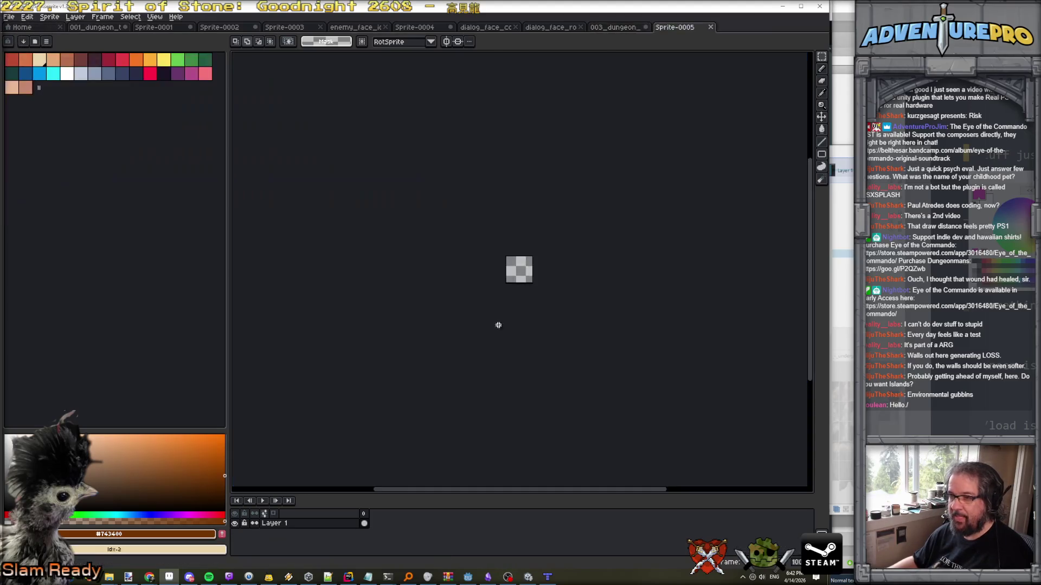
pyautogui.hotkey('ctrl', 'v')
pyautogui.scroll(1, 547, 238)
pyautogui.press('Return')
# Preview the sprite with Tiled Mode set to both axes.
pyautogui.click(130, 17)
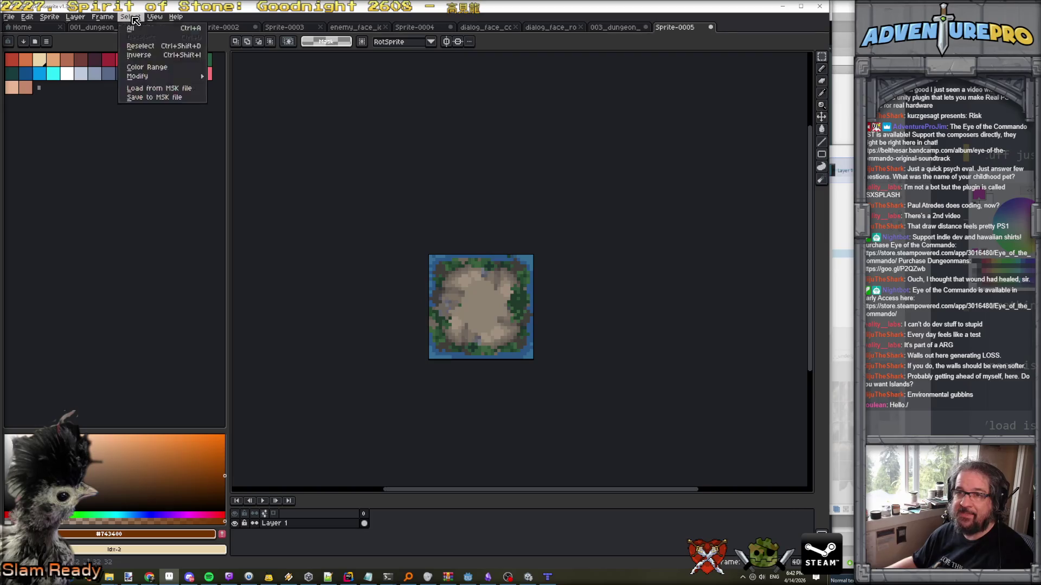
pyautogui.moveTo(153, 18)
pyautogui.moveTo(172, 71)
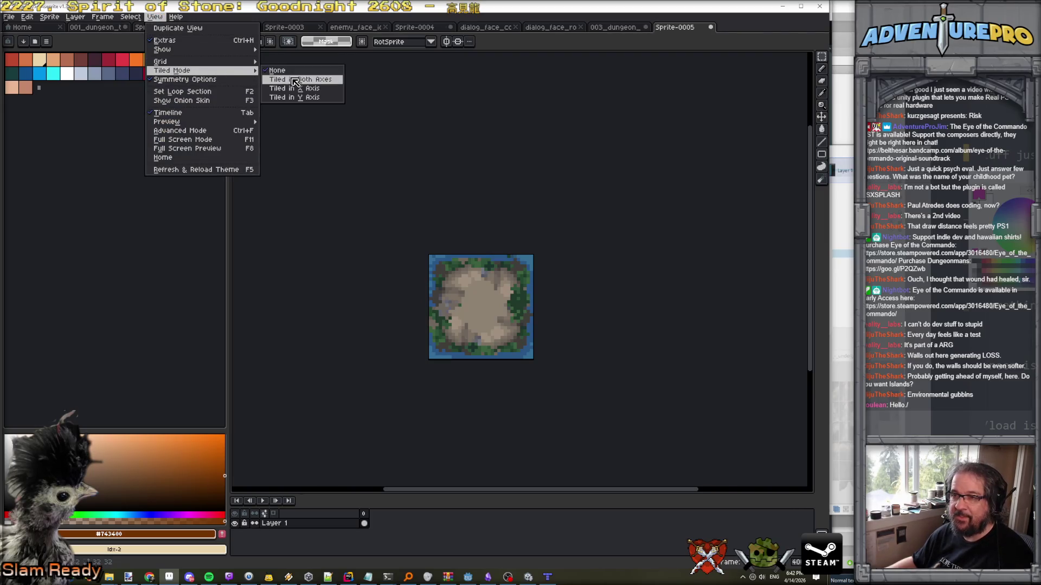
pyautogui.click(303, 76)
pyautogui.scroll(1, 461, 294)
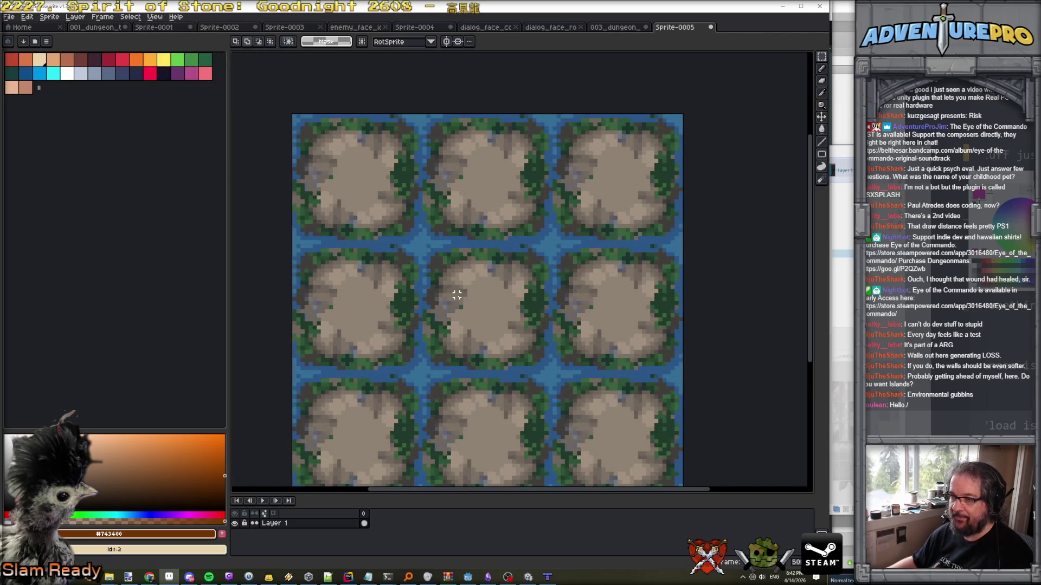
# Paint dirt grey #7d7165 over the water crossing with the pencil.
pyautogui.press('b')
pyautogui.keyDown('alt'); pyautogui.click(448, 278); pyautogui.keyUp('alt')
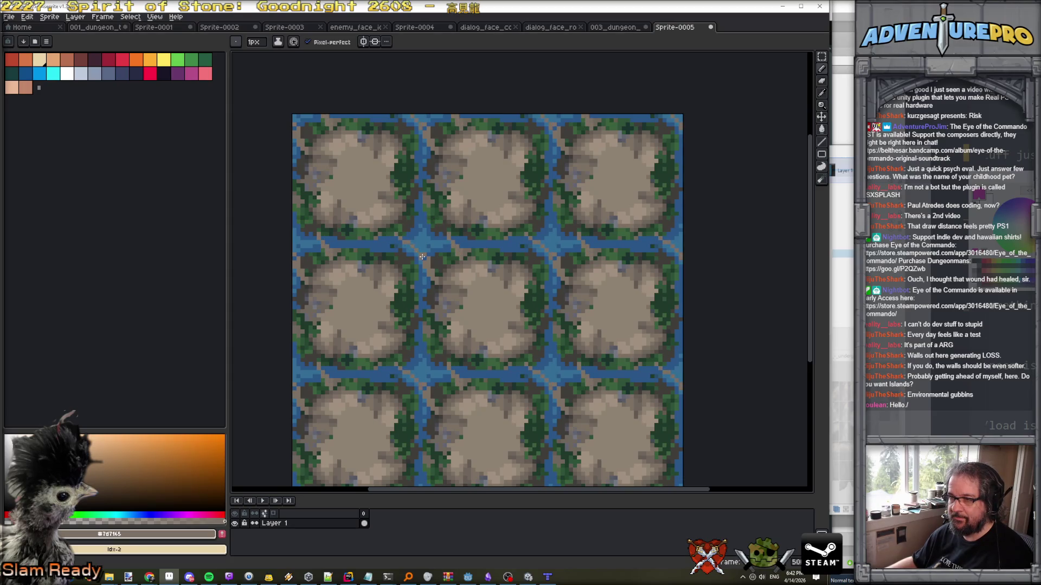
pyautogui.moveTo(410, 247)
pyautogui.mouseDown()
pyautogui.moveTo(398, 259)
pyautogui.moveTo(414, 282)
pyautogui.moveTo(427, 265)
pyautogui.moveTo(414, 278)
pyautogui.mouseUp()
pyautogui.click(398, 252)
pyautogui.moveTo(410, 231)
pyautogui.mouseDown()
pyautogui.moveTo(420, 223)
pyautogui.moveTo(417, 231)
pyautogui.moveTo(448, 233)
pyautogui.moveTo(442, 242)
pyautogui.moveTo(394, 229)
pyautogui.moveTo(402, 222)
pyautogui.moveTo(416, 247)
pyautogui.moveTo(409, 281)
pyautogui.mouseUp()
pyautogui.moveTo(430, 247)
pyautogui.mouseDown()
pyautogui.moveTo(418, 240)
pyautogui.moveTo(443, 223)
pyautogui.mouseUp()
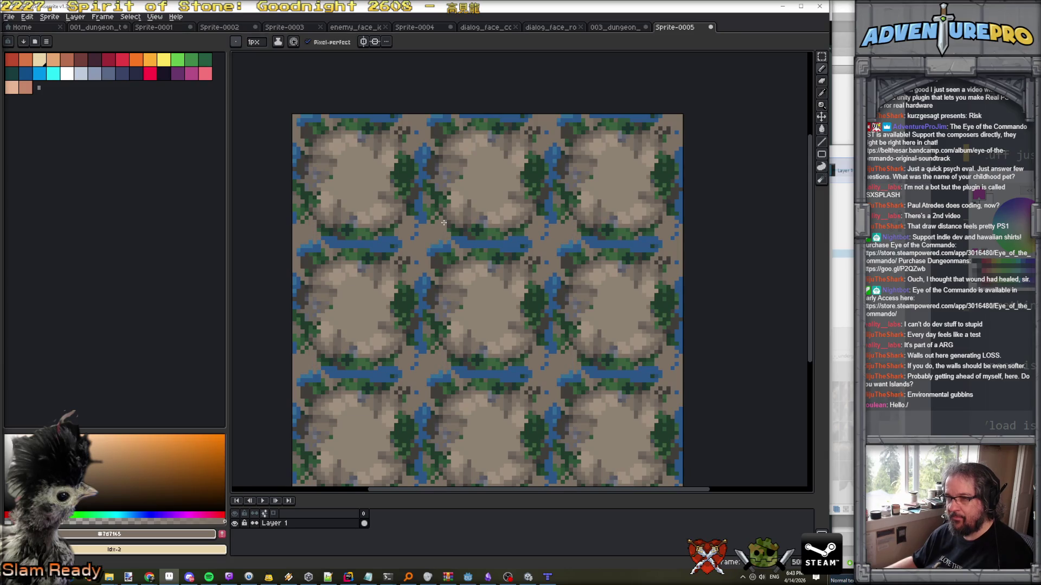
pyautogui.moveTo(416, 260)
pyautogui.mouseDown()
pyautogui.moveTo(397, 262)
pyautogui.moveTo(436, 273)
pyautogui.moveTo(439, 248)
pyautogui.moveTo(451, 260)
pyautogui.moveTo(450, 247)
pyautogui.moveTo(428, 282)
pyautogui.moveTo(419, 269)
pyautogui.moveTo(399, 287)
pyautogui.mouseUp()
pyautogui.scroll(2, 436, 276)
# Add dark grey #403d3a shading strokes along the river edges.
pyautogui.keyDown('alt'); pyautogui.click(425, 290); pyautogui.keyUp('alt')
pyautogui.moveTo(365, 258)
pyautogui.mouseDown()
pyautogui.moveTo(375, 238)
pyautogui.moveTo(368, 202)
pyautogui.moveTo(387, 179)
pyautogui.moveTo(409, 190)
pyautogui.moveTo(434, 175)
pyautogui.moveTo(477, 256)
pyautogui.mouseUp()
pyautogui.moveTo(438, 206); pyautogui.dragTo(444, 217)
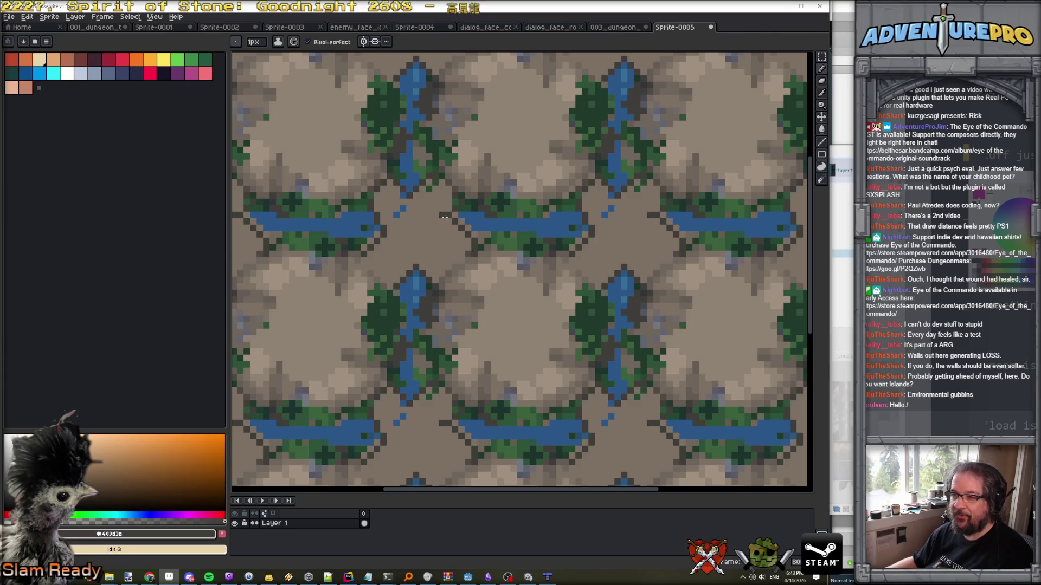
# Add dark pixels near the river and grey-brown #655c54 pixels across the dirt.
pyautogui.scroll(-3, 455, 216)
pyautogui.scroll(3, 459, 222)
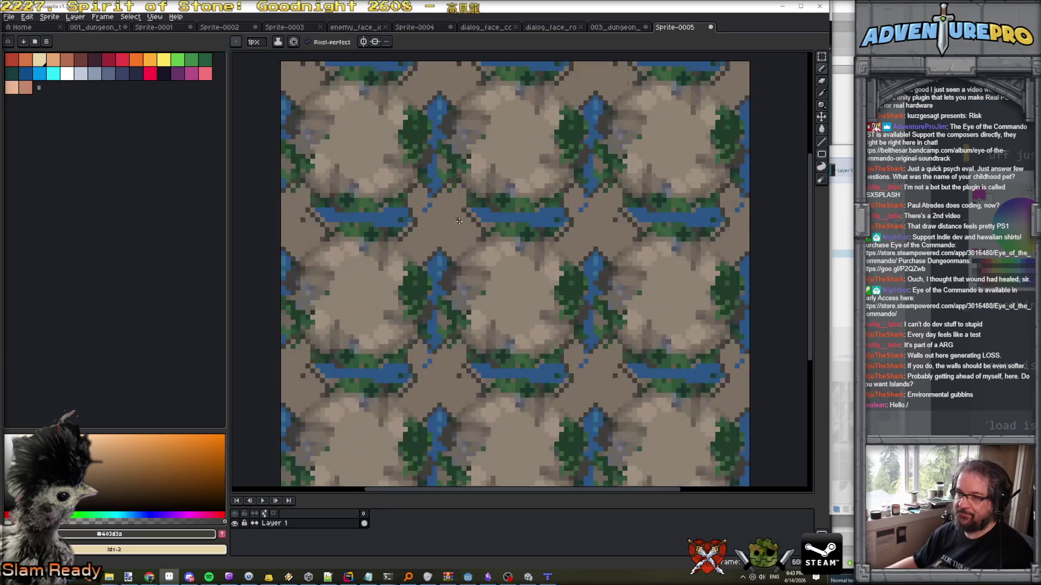
pyautogui.scroll(2, 459, 221)
pyautogui.moveTo(466, 336); pyautogui.dragTo(475, 310)
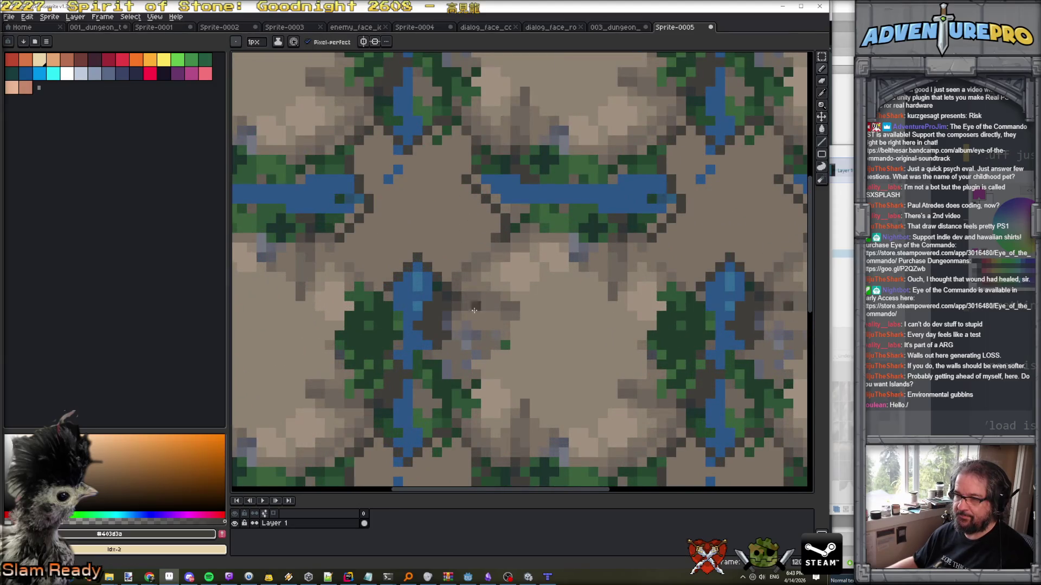
pyautogui.keyDown('alt'); pyautogui.click(435, 259); pyautogui.keyUp('alt')
pyautogui.moveTo(443, 267)
pyautogui.mouseDown()
pyautogui.moveTo(390, 258)
pyautogui.moveTo(377, 277)
pyautogui.moveTo(397, 273)
pyautogui.moveTo(348, 249)
pyautogui.moveTo(355, 176)
pyautogui.moveTo(375, 169)
pyautogui.moveTo(391, 132)
pyautogui.moveTo(433, 122)
pyautogui.moveTo(466, 135)
pyautogui.moveTo(462, 182)
pyautogui.mouseUp()
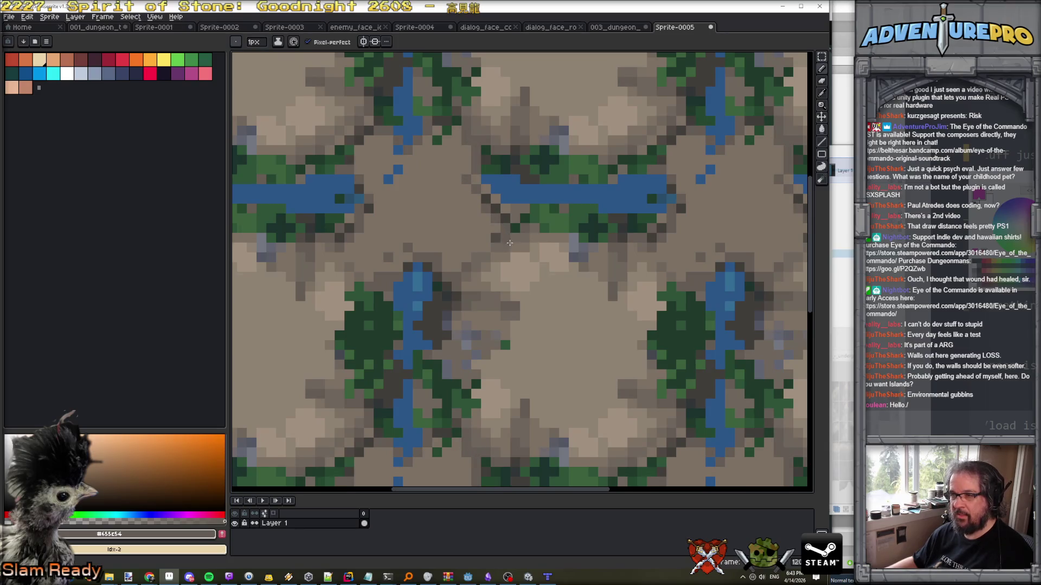
# Paint light-brown dirt strokes and darker brown shading along the rock edge.
pyautogui.keyDown('alt'); pyautogui.click(450, 237); pyautogui.keyUp('alt')
pyautogui.click(450, 238)
pyautogui.moveTo(450, 238)
pyautogui.mouseDown()
pyautogui.moveTo(470, 243)
pyautogui.moveTo(427, 228)
pyautogui.moveTo(380, 236)
pyautogui.moveTo(389, 199)
pyautogui.moveTo(380, 172)
pyautogui.moveTo(386, 180)
pyautogui.moveTo(352, 136)
pyautogui.moveTo(362, 126)
pyautogui.moveTo(348, 150)
pyautogui.moveTo(335, 150)
pyautogui.moveTo(350, 121)
pyautogui.moveTo(339, 120)
pyautogui.mouseUp()
pyautogui.keyDown('alt'); pyautogui.click(366, 172); pyautogui.keyUp('alt')
pyautogui.moveTo(366, 172); pyautogui.dragTo(377, 199)
pyautogui.keyDown('alt'); pyautogui.click(369, 185); pyautogui.keyUp('alt')
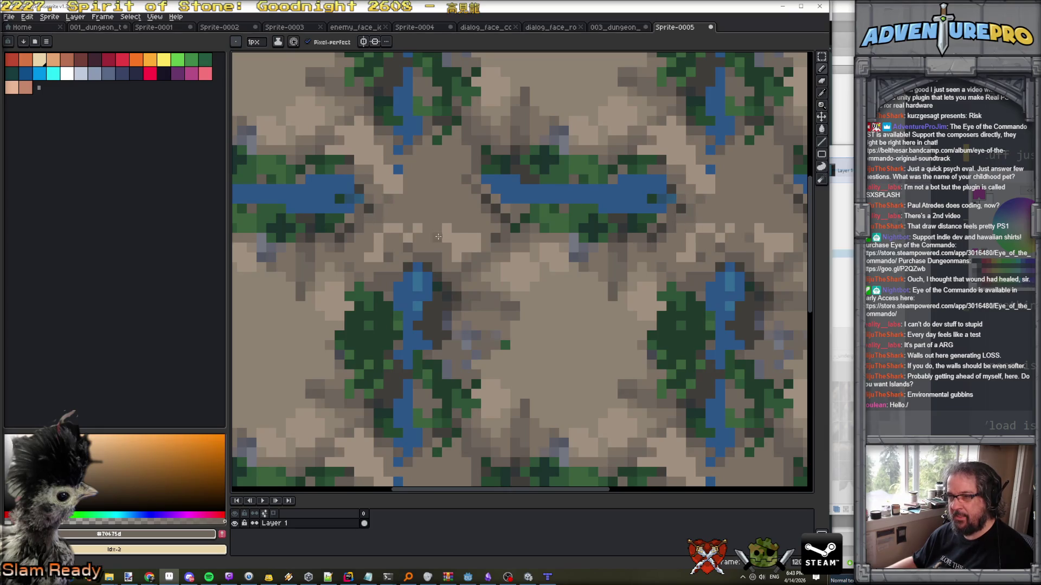
pyautogui.keyDown('alt'); pyautogui.click(461, 206); pyautogui.keyUp('alt')
pyautogui.moveTo(442, 163)
pyautogui.mouseDown()
pyautogui.moveTo(455, 157)
pyautogui.moveTo(437, 180)
pyautogui.moveTo(437, 141)
pyautogui.mouseUp()
pyautogui.keyDown('alt'); pyautogui.click(417, 154); pyautogui.keyUp('alt')
# Scatter dark-green vine pixels over the cliff, undoing one stray pixel.
pyautogui.click(406, 169)
pyautogui.click(399, 169)
pyautogui.click(412, 179)
pyautogui.click(427, 199)
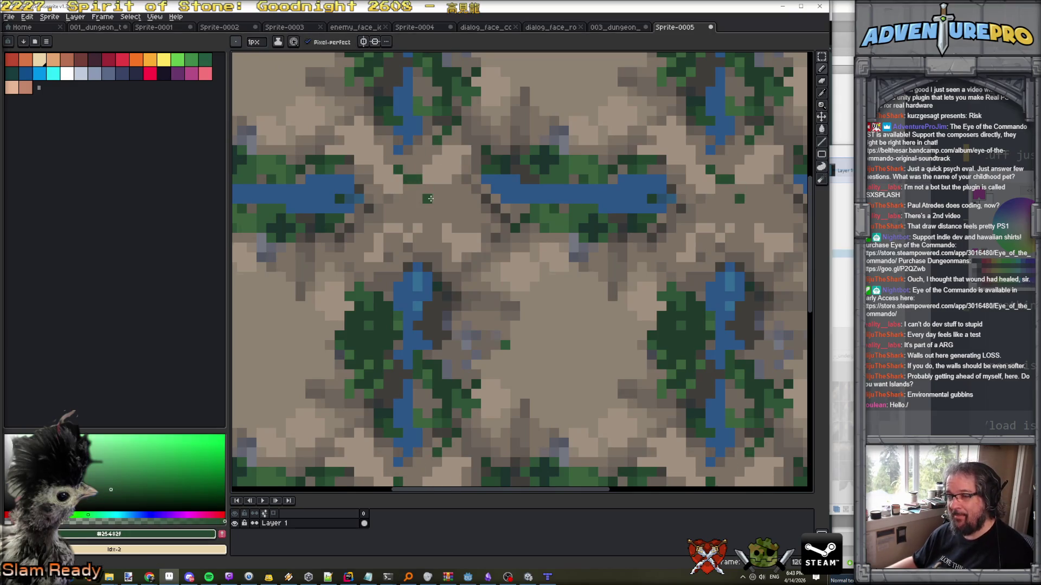
pyautogui.click(467, 208)
pyautogui.click(437, 238)
pyautogui.click(418, 258)
pyautogui.click(397, 257)
pyautogui.click(378, 228)
pyautogui.hotkey('ctrl', 'z')
pyautogui.click(395, 209)
pyautogui.scroll(-5, 394, 209)
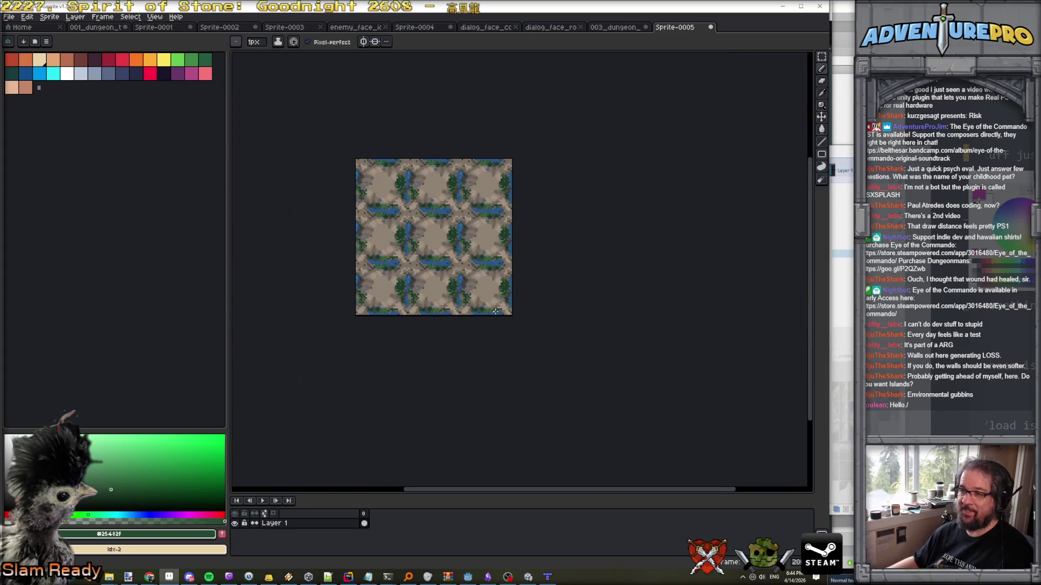
# Pick the dark-green vine colours from the tile.
pyautogui.scroll(3, 467, 280)
pyautogui.scroll(-1, 397, 244)
pyautogui.scroll(1, 397, 245)
pyautogui.scroll(-2, 379, 228)
pyautogui.scroll(3, 363, 215)
pyautogui.scroll(-5, 363, 215)
pyautogui.scroll(3, 390, 230)
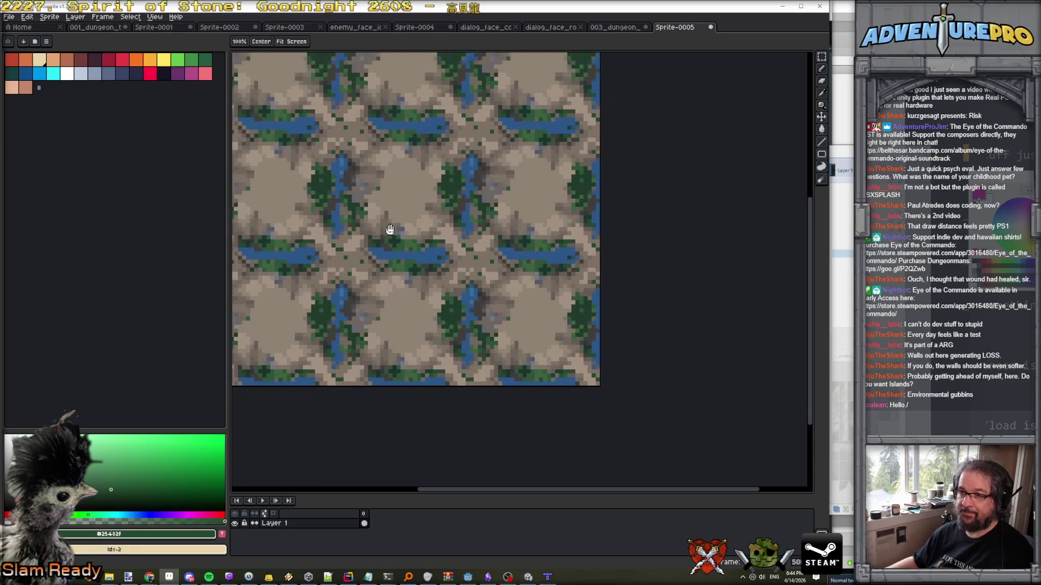
pyautogui.scroll(2, 390, 229)
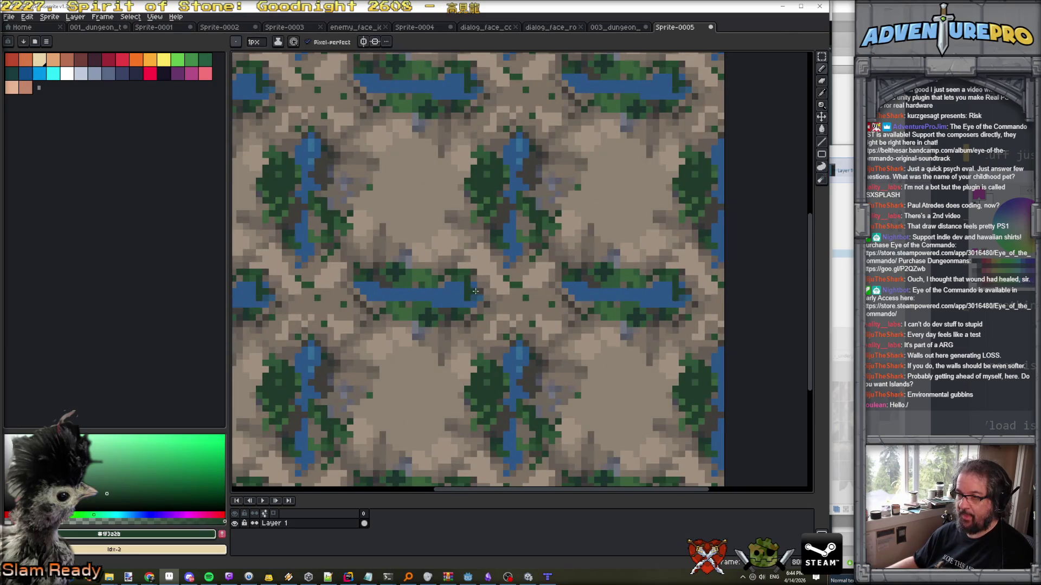
pyautogui.keyDown('alt'); pyautogui.click(473, 299); pyautogui.keyUp('alt')
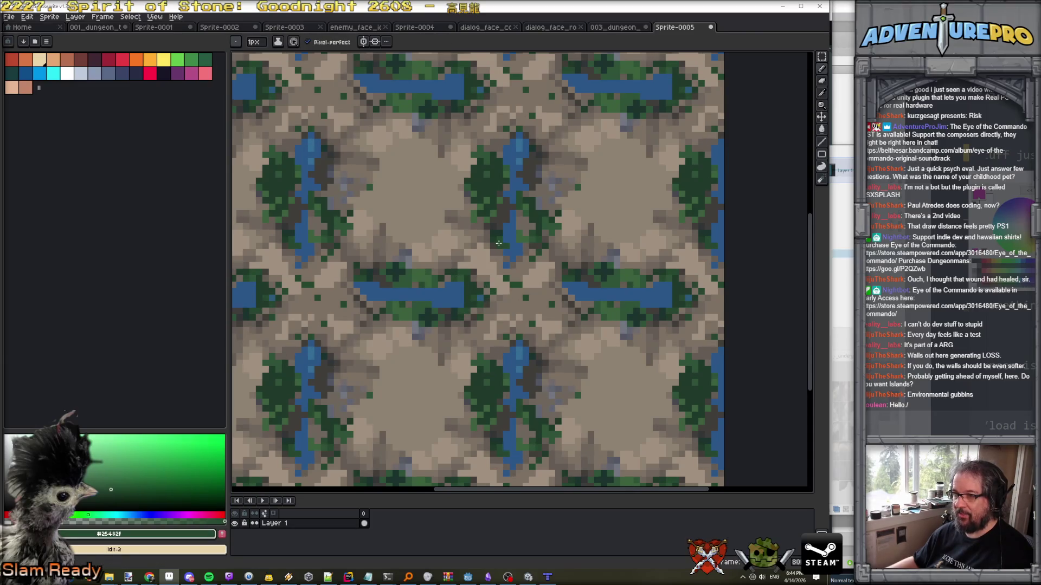
pyautogui.keyDown('alt'); pyautogui.click(525, 260); pyautogui.keyUp('alt')
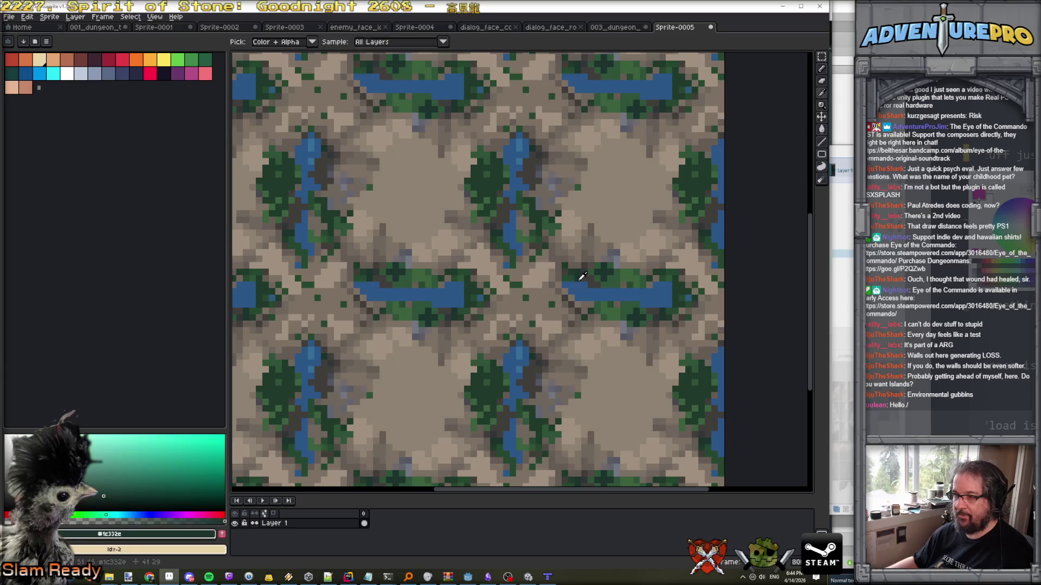
pyautogui.scroll(-3, 537, 264)
# Turn on the grid overlay in the View menu.
pyautogui.click(155, 16)
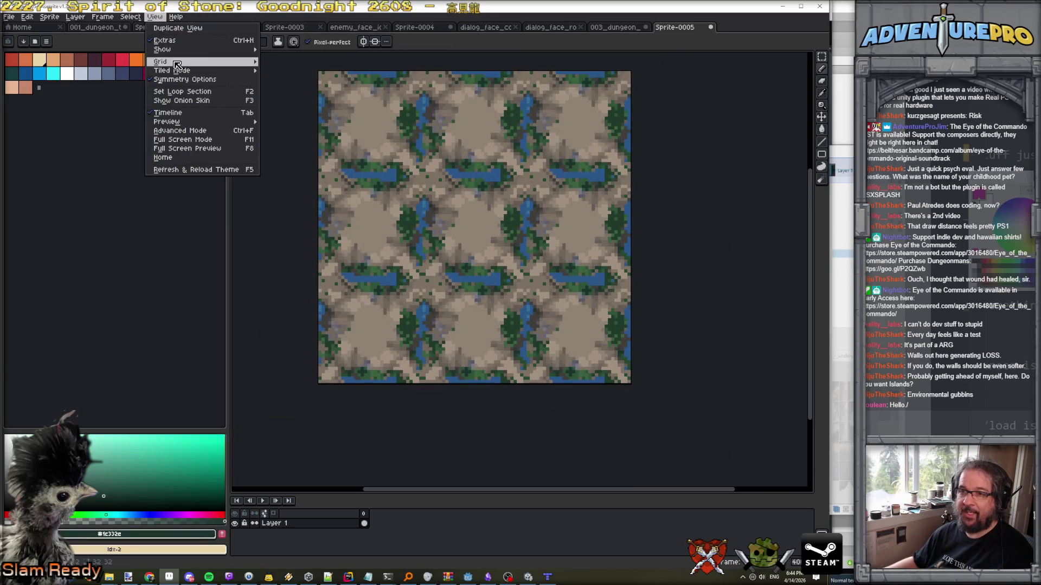
pyautogui.moveTo(174, 62)
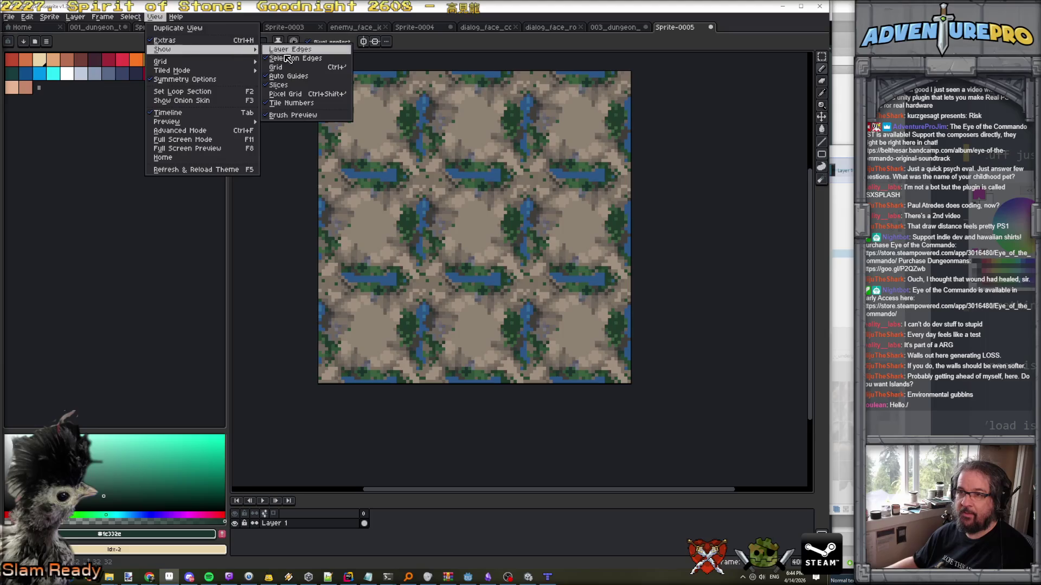
pyautogui.click(293, 67)
pyautogui.scroll(1, 477, 180)
pyautogui.scroll(-1, 476, 180)
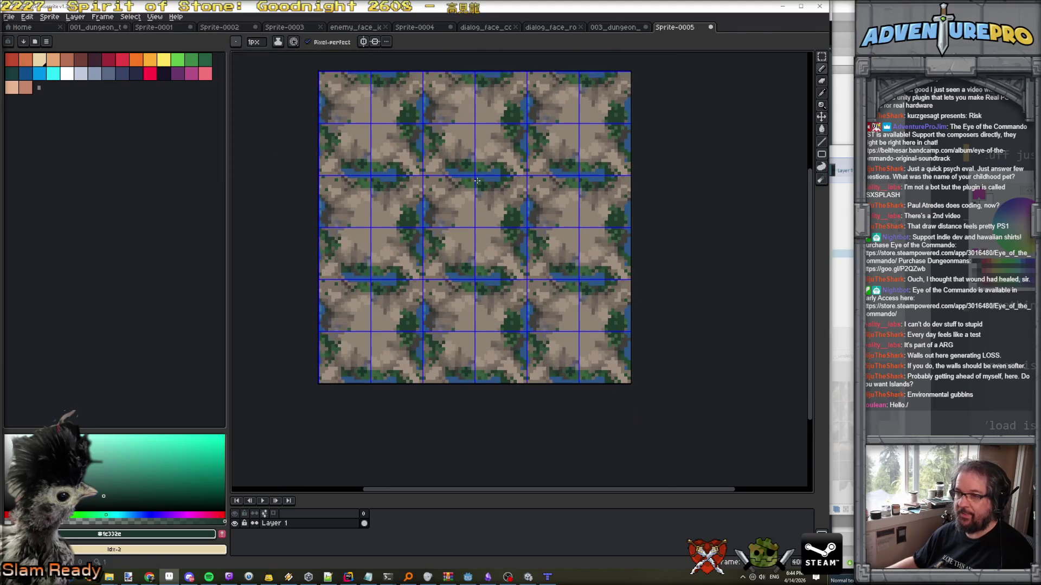
# Set the grid width and height to 32 in Grid Settings.
pyautogui.click(156, 18)
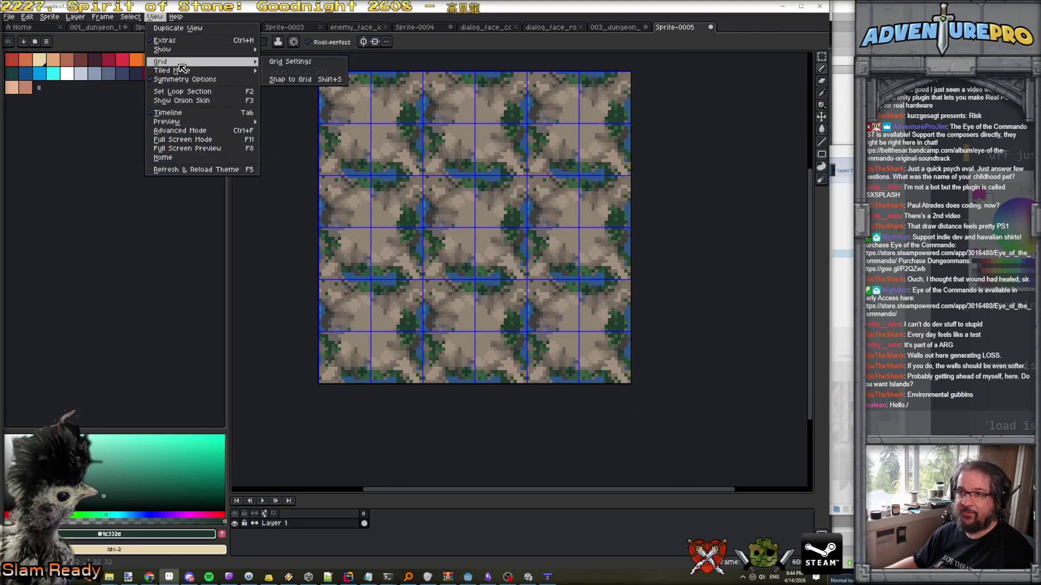
pyautogui.moveTo(184, 62)
pyautogui.click(272, 63)
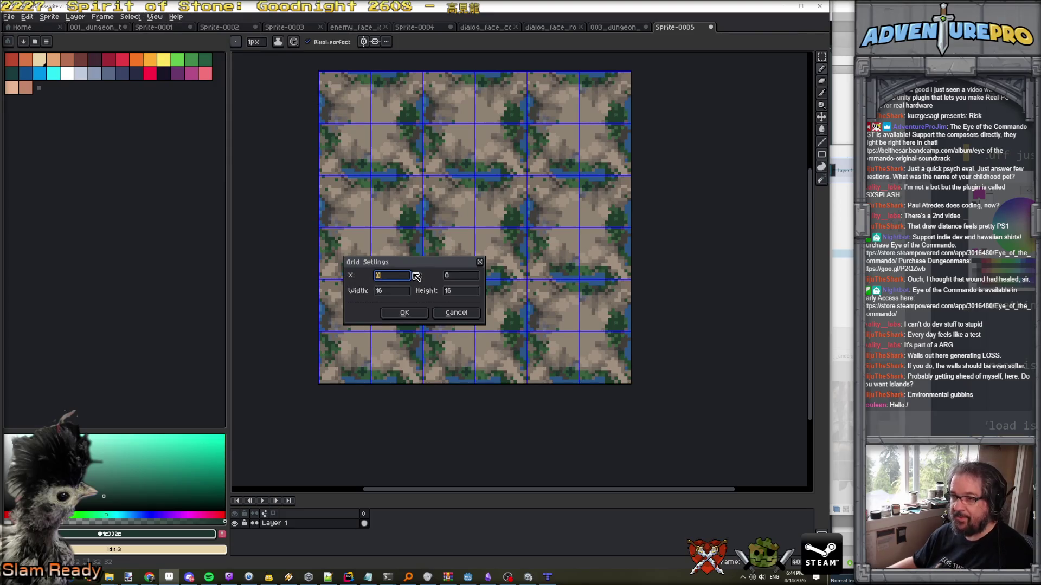
pyautogui.click(379, 291)
pyautogui.write('32')
pyautogui.press('Tab')
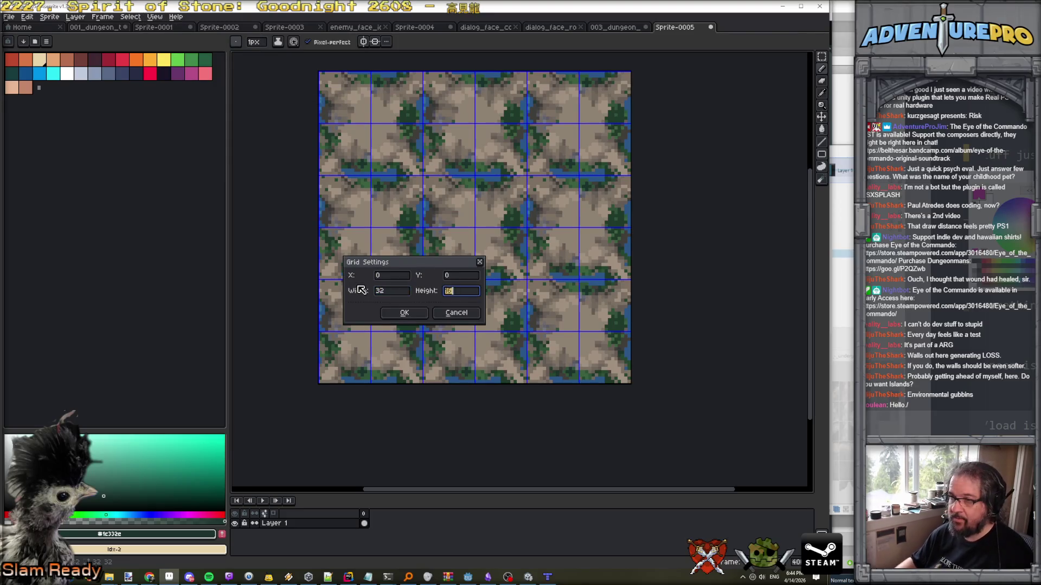
pyautogui.write('32')
pyautogui.press('Return')
pyautogui.scroll(1, 437, 161)
pyautogui.scroll(-2, 437, 161)
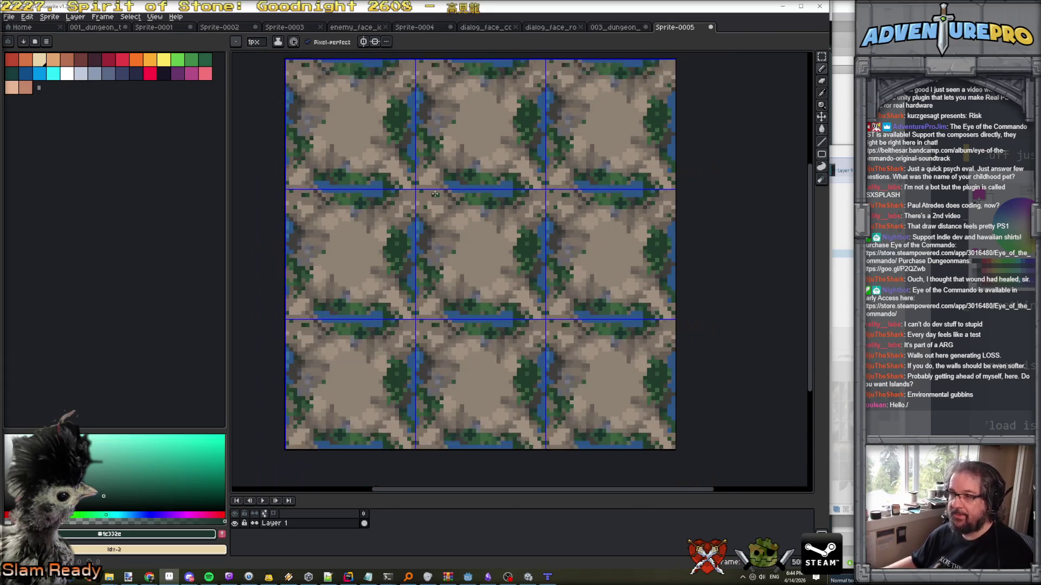
pyautogui.scroll(3, 458, 271)
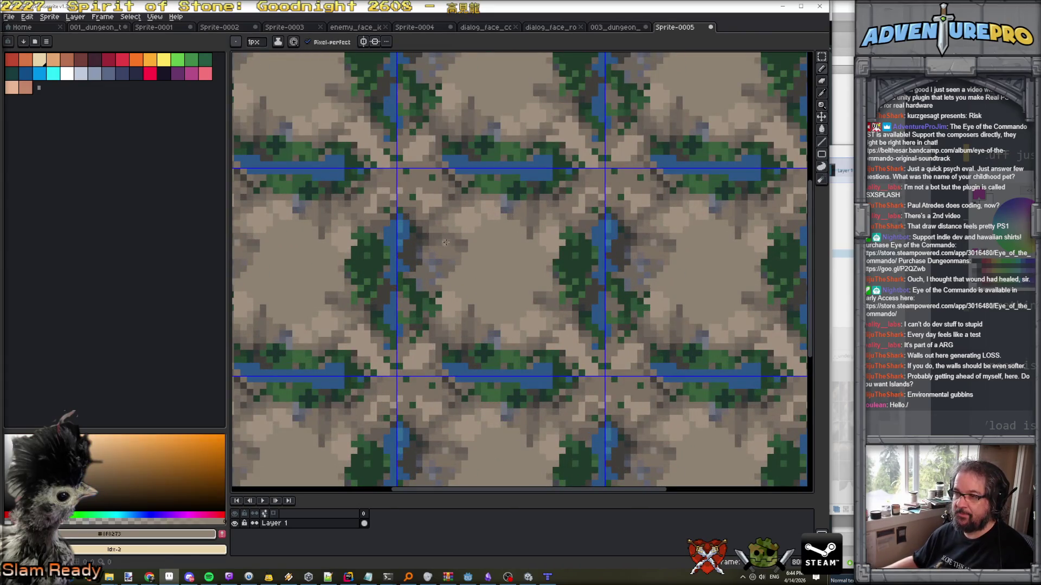
pyautogui.scroll(-2, 445, 243)
pyautogui.scroll(4, 436, 269)
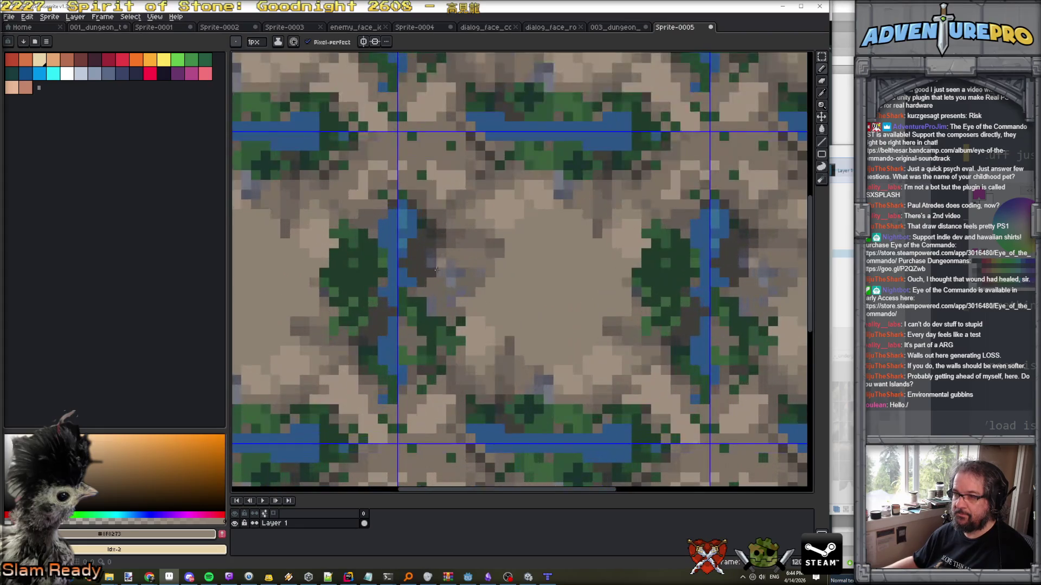
pyautogui.scroll(-4, 450, 271)
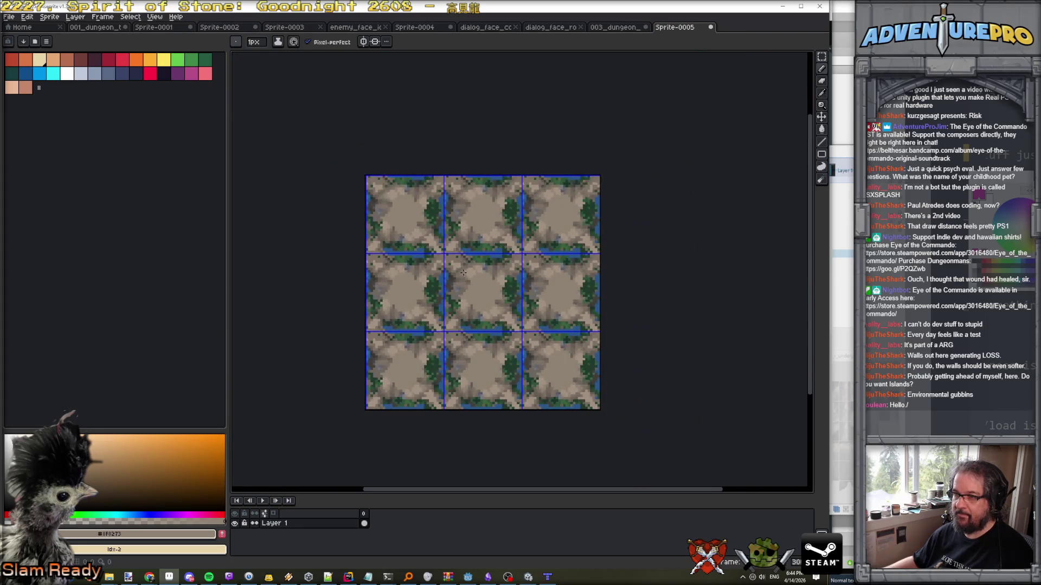
pyautogui.scroll(2, 456, 255)
pyautogui.scroll(-2, 454, 251)
pyautogui.scroll(2, 470, 269)
# Copy the whole cliff tile and paste it into the dungeon tilesheet's centre cell.
pyautogui.hotkey('ctrl', 'a')
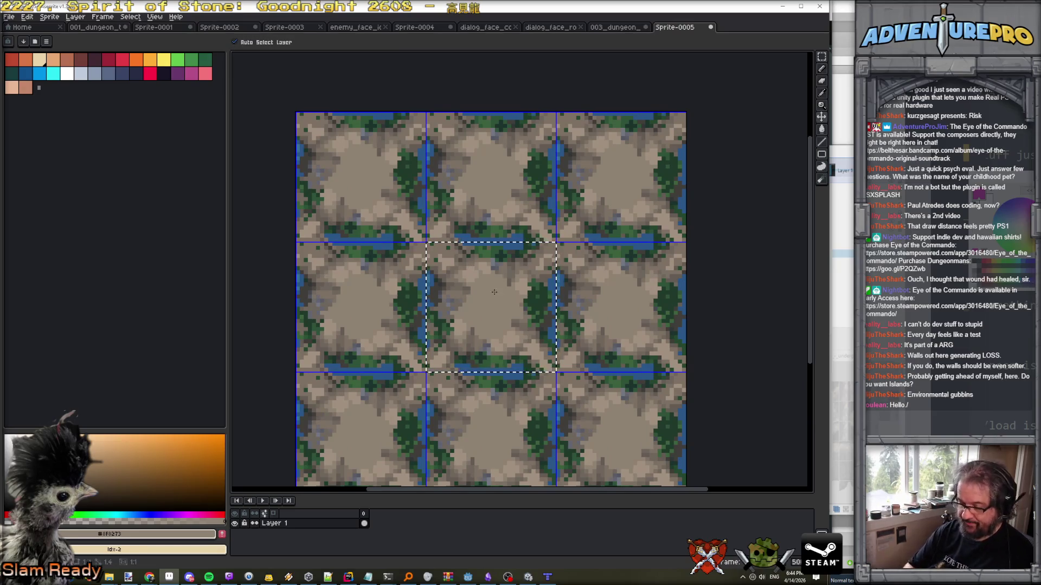
pyautogui.hotkey('ctrl', 'c')
pyautogui.hotkey('ctrl', 'shift', 'Tab')
pyautogui.hotkey('ctrl', 'v')
pyautogui.moveTo(569, 247); pyautogui.dragTo(520, 251)
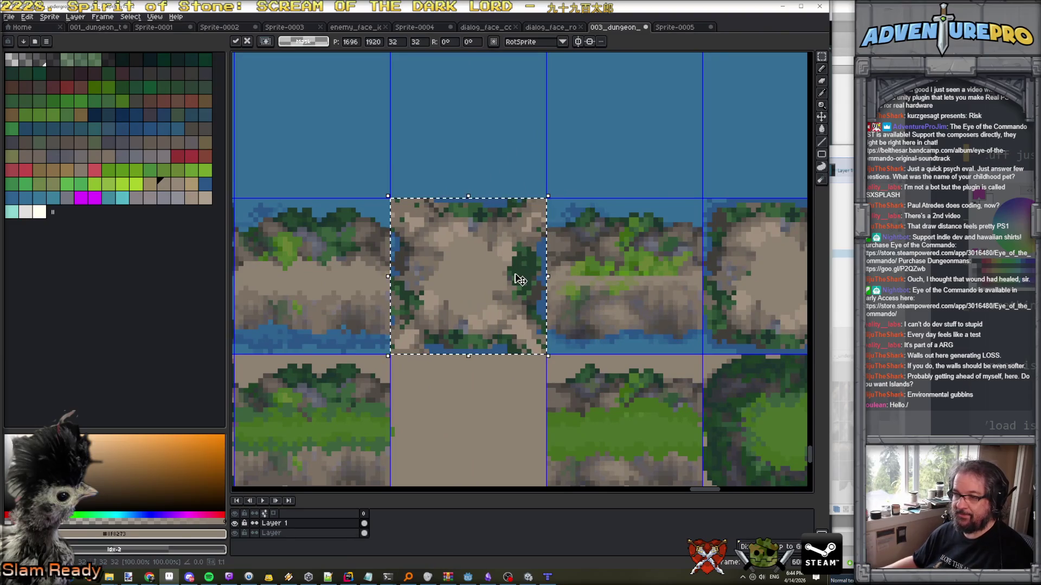
pyautogui.press('Return')
# On Layer 1, delete the old centre tile and paste the cliff tile there.
pyautogui.click(313, 523)
pyautogui.hotkey('ctrl', 'd')
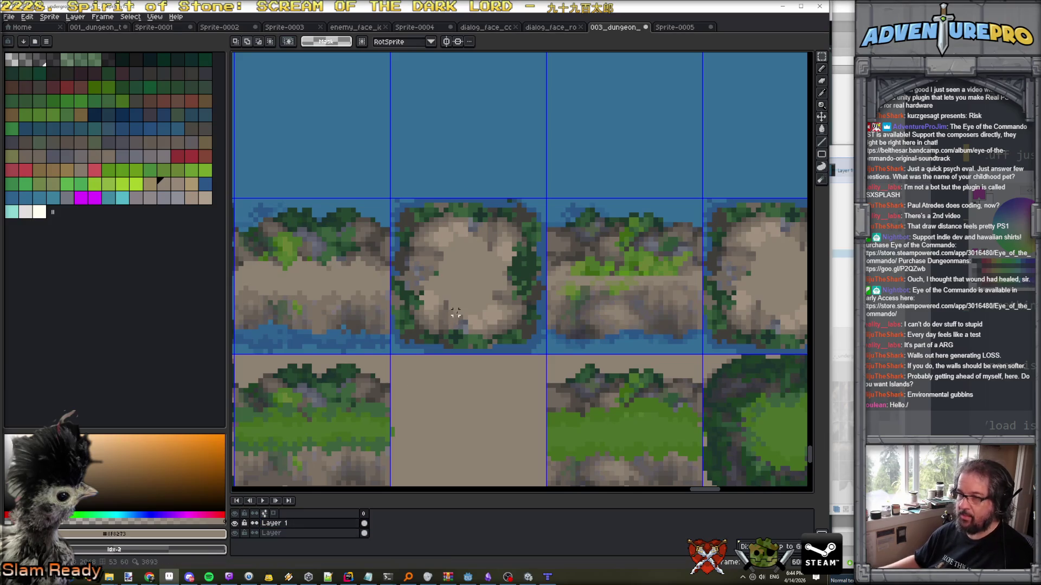
pyautogui.moveTo(412, 219)
pyautogui.mouseDown()
pyautogui.moveTo(517, 322)
pyautogui.moveTo(471, 309)
pyautogui.mouseUp()
pyautogui.press('Delete')
pyautogui.hotkey('ctrl', 'v')
pyautogui.hotkey('ctrl', 'd')
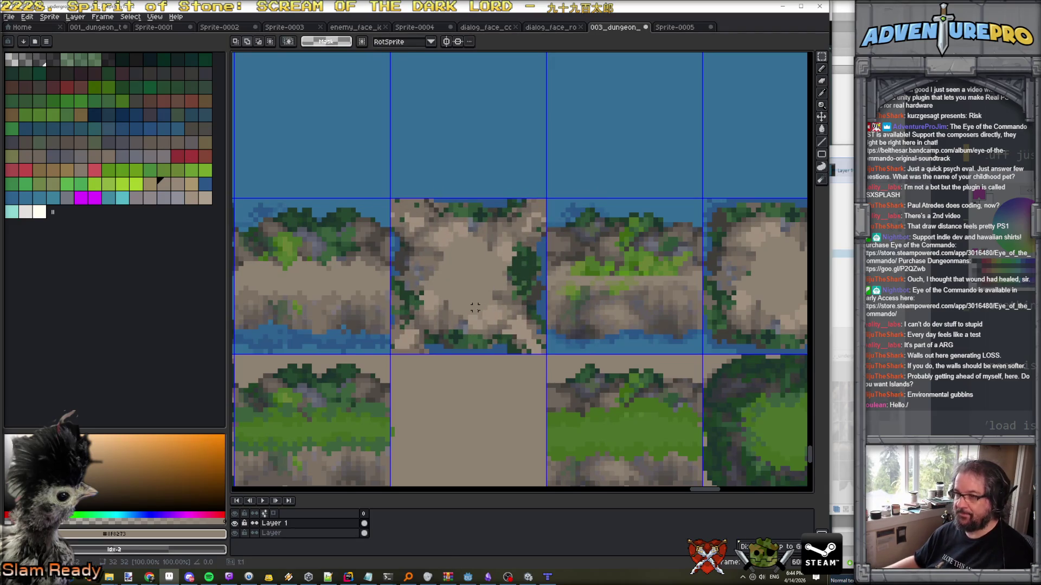
# Save the tilesheet as a flat PNG and minimize Aseprite.
pyautogui.hotkey('ctrl', 's')
pyautogui.click(397, 338)
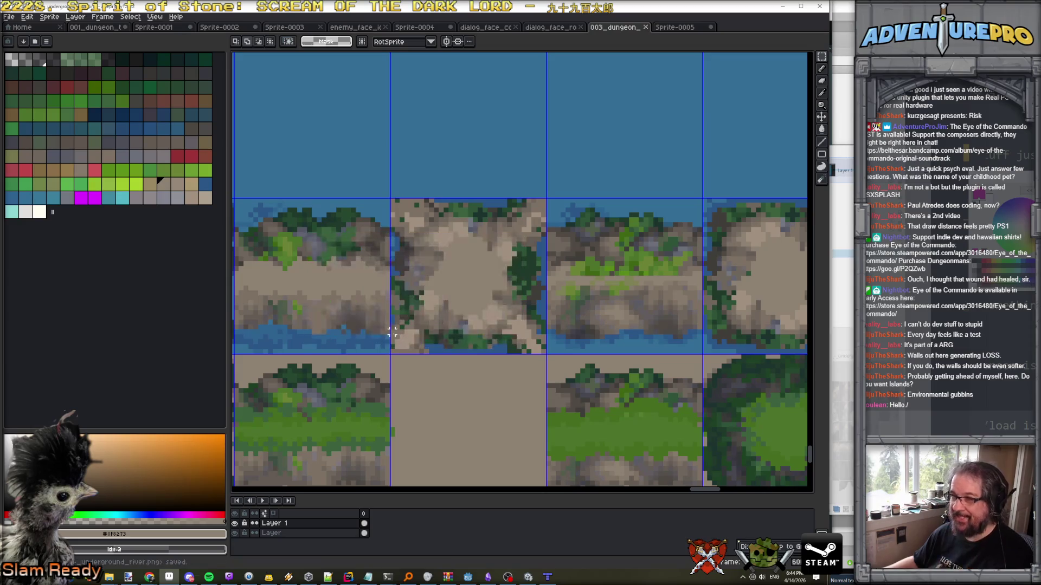
pyautogui.click(783, 7)
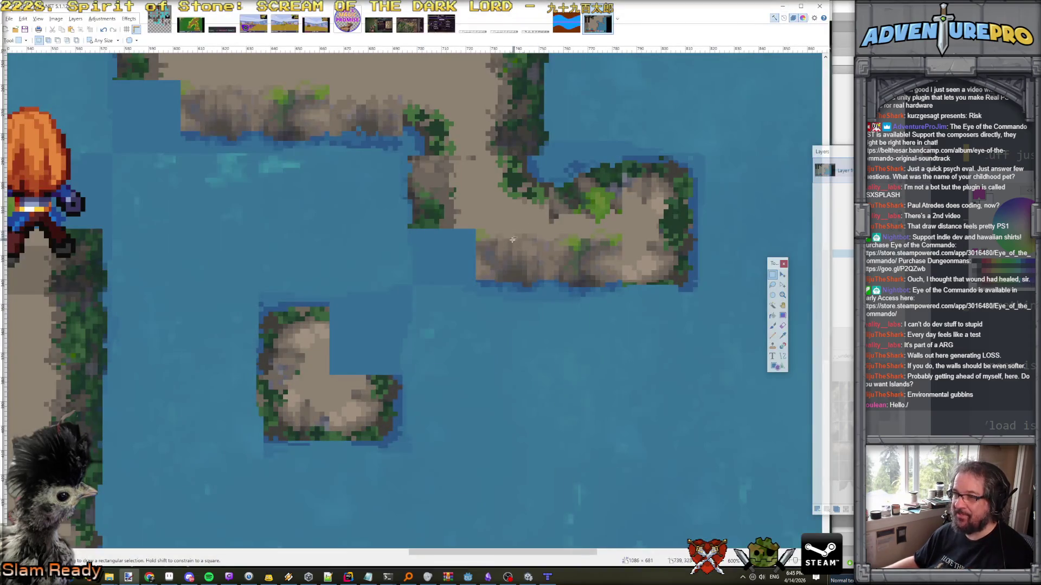
# Bring up the Unity game and walk the hero left and down along the cliffs, past the water.
pyautogui.click(782, 6)
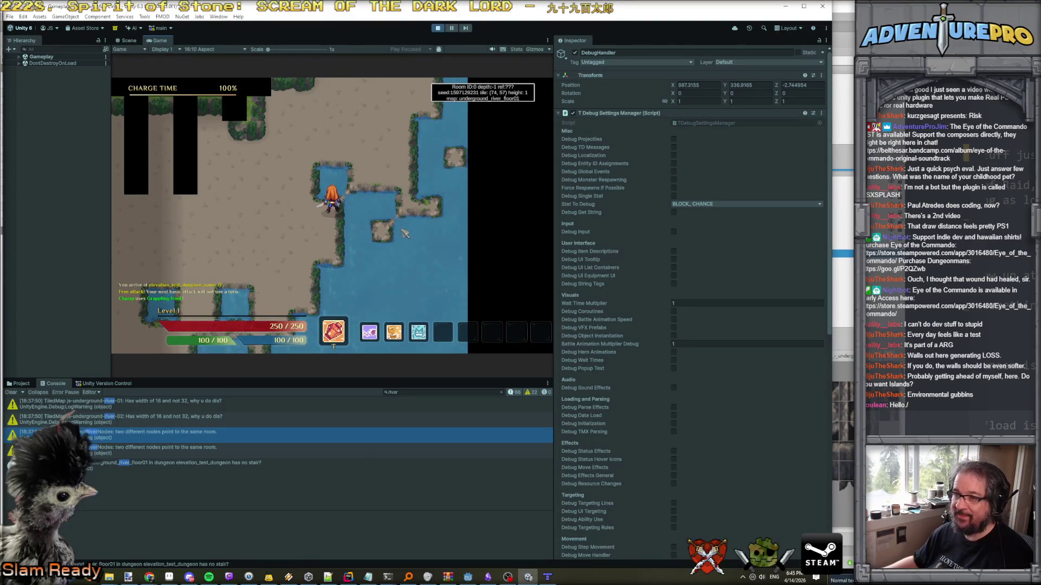
pyautogui.click(392, 182)
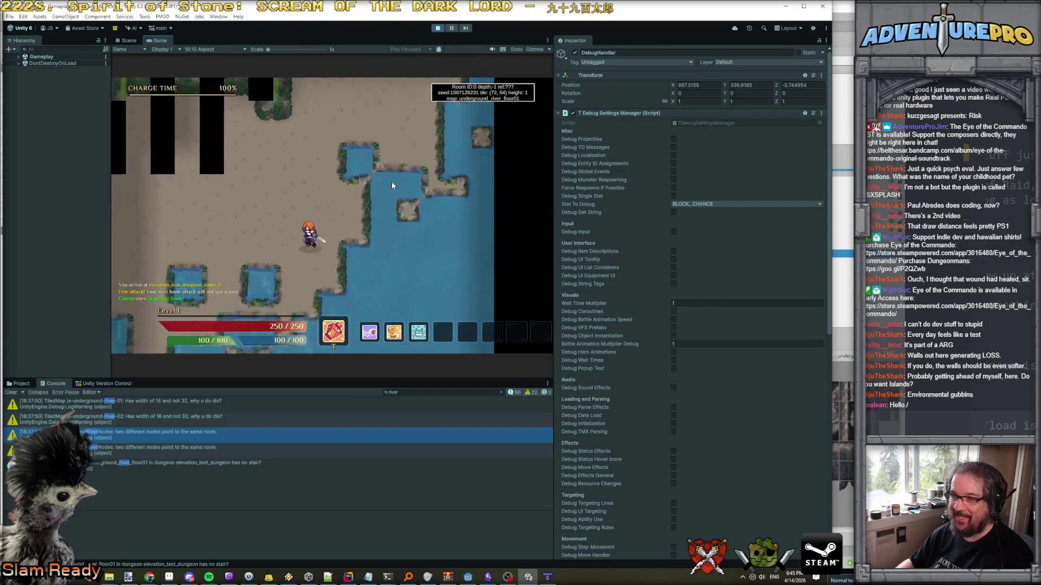
pyautogui.press('Left')
pyautogui.press('Left')
pyautogui.press('Left')
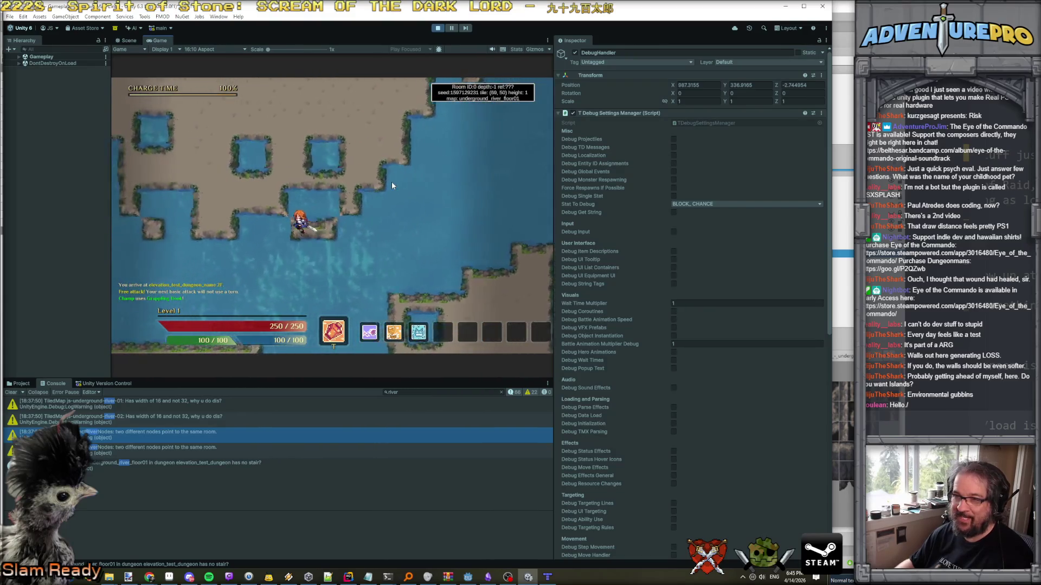
pyautogui.press('Left')
pyautogui.press('Left')
pyautogui.press('Left')
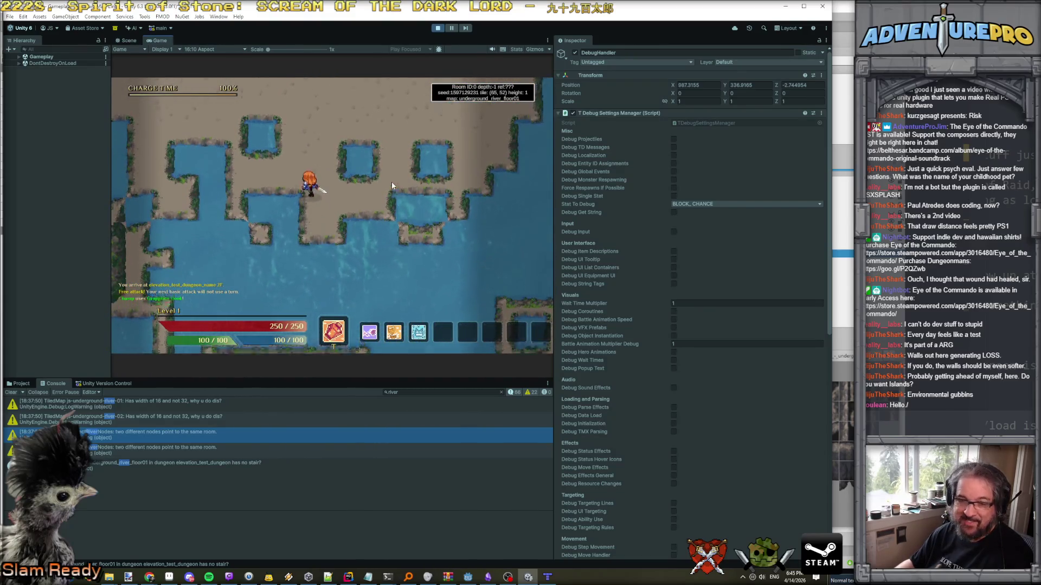
pyautogui.press('Left')
pyautogui.press('Down')
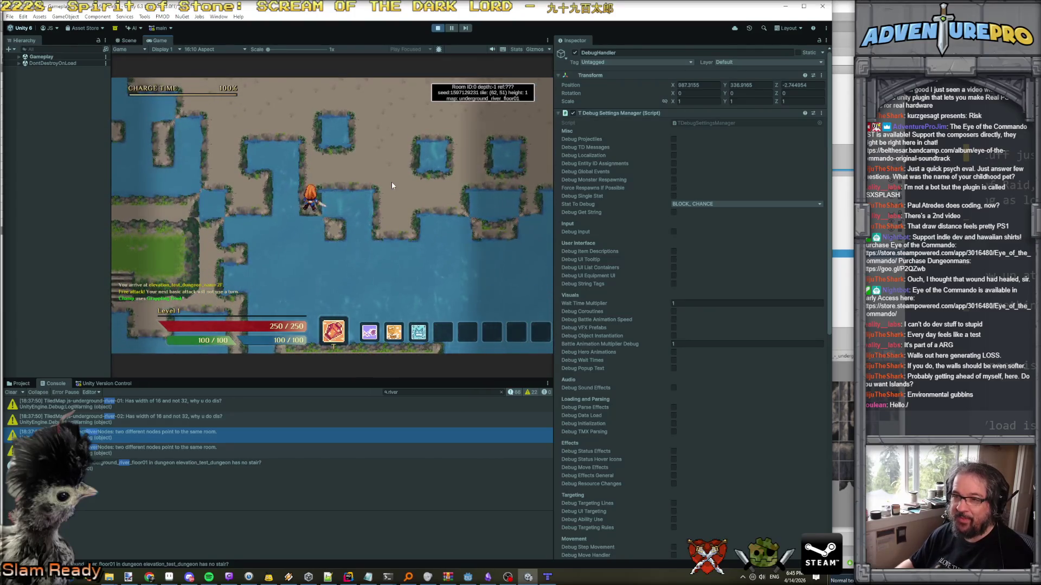
pyautogui.press('Left')
pyautogui.press('Left')
pyautogui.press('Left')
pyautogui.press('Down')
pyautogui.press('Down')
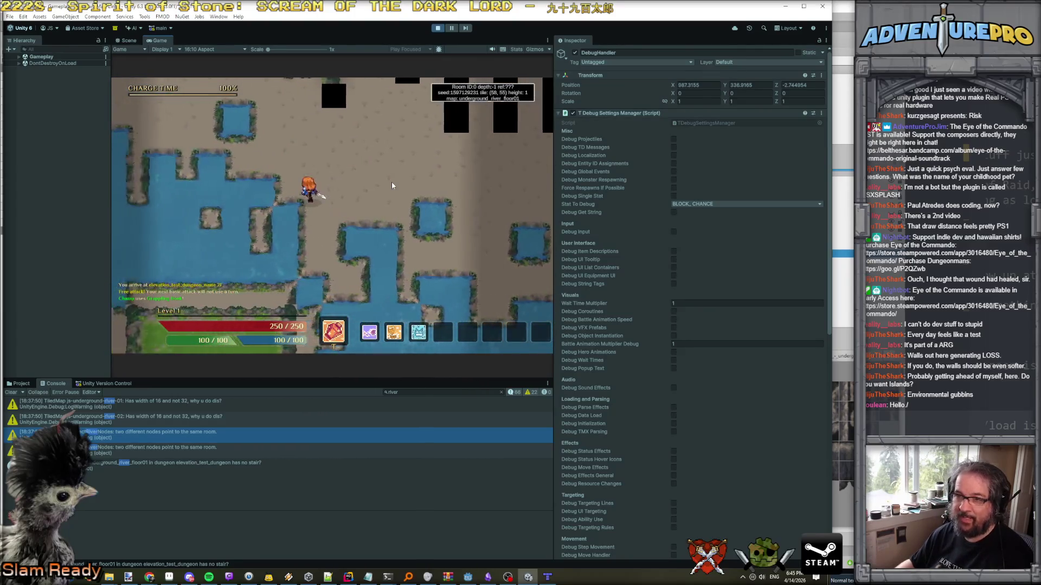
# Walk the hero up and right toward the upper level, then return to Aseprite's dungeon tileset.
pyautogui.press('Right')
pyautogui.press('Up')
pyautogui.press('Up')
pyautogui.press('Up')
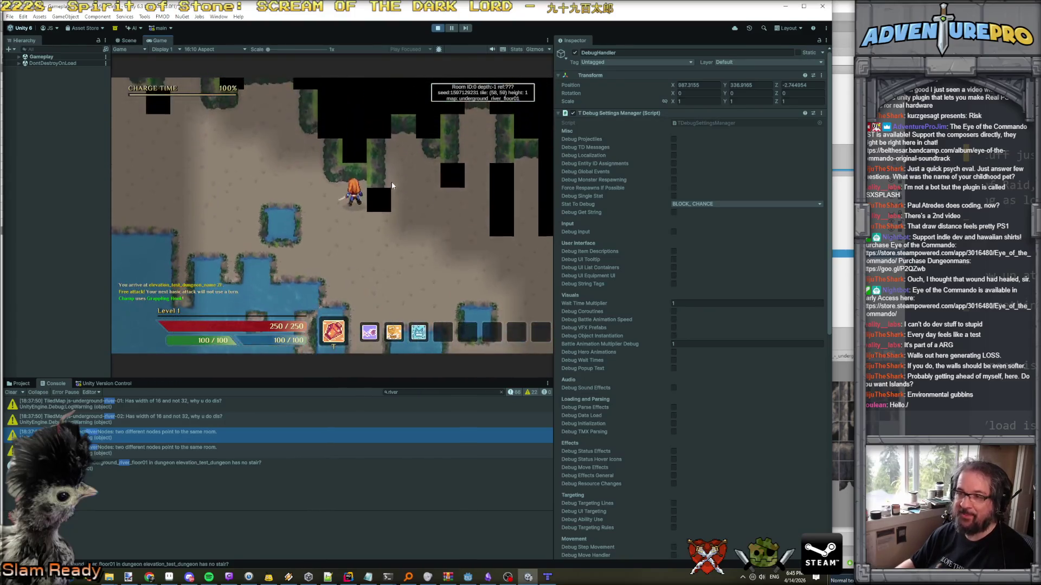
pyautogui.press('Right')
pyautogui.press('Right')
pyautogui.press('Up')
pyautogui.press('Up')
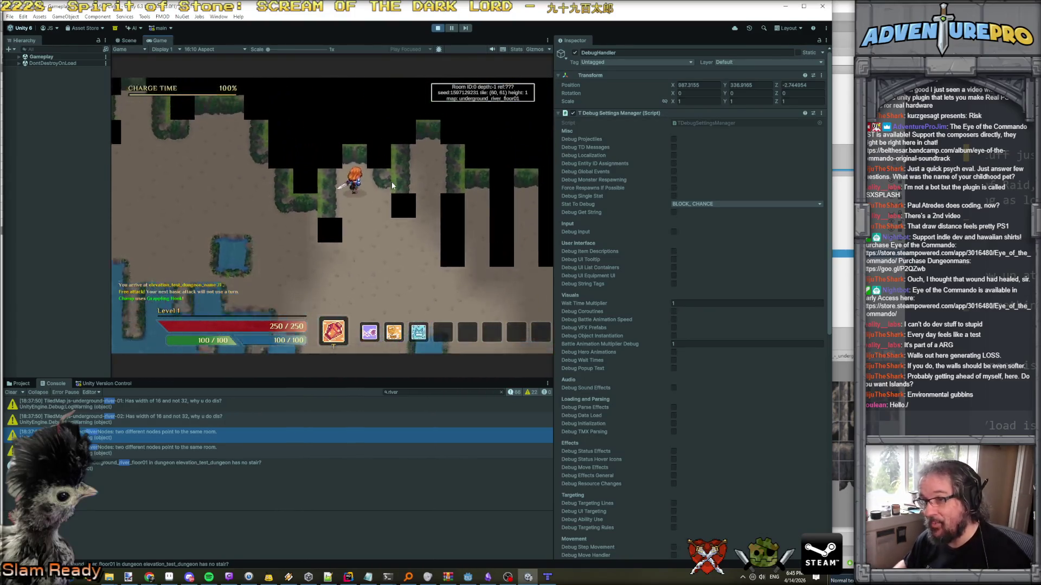
pyautogui.press('Right')
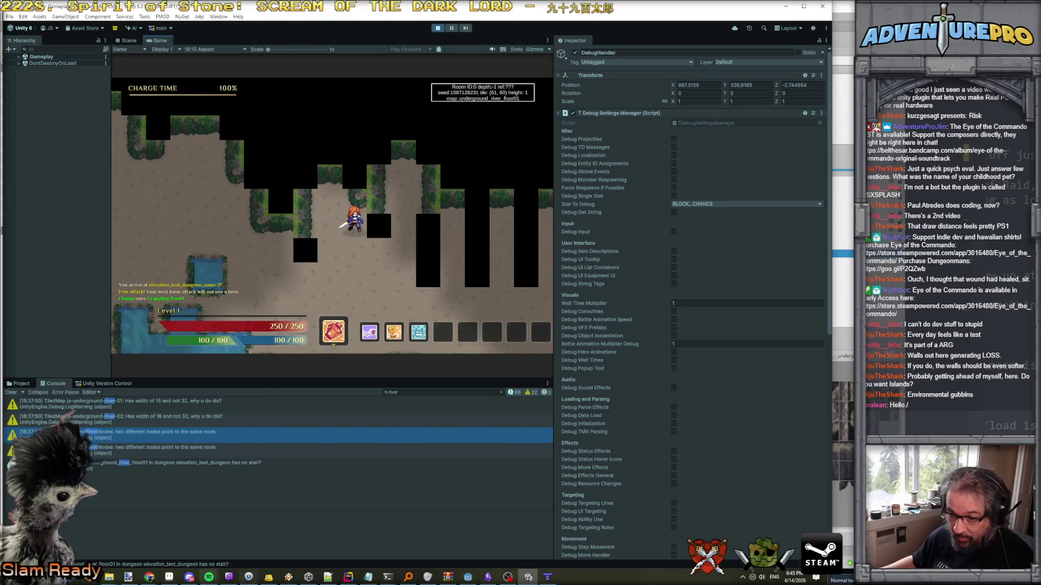
pyautogui.moveTo(191, 577)
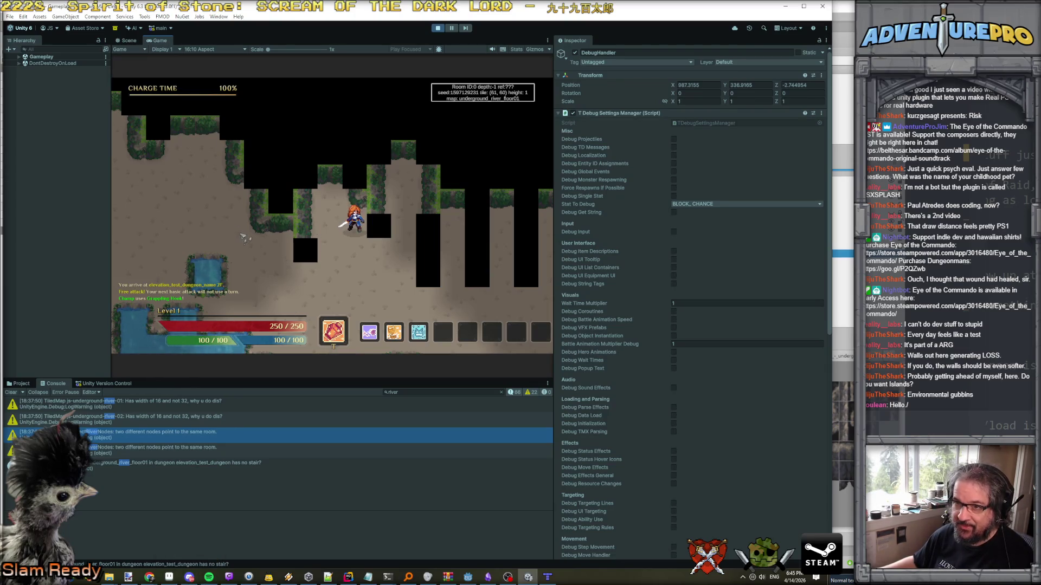
pyautogui.click(169, 577)
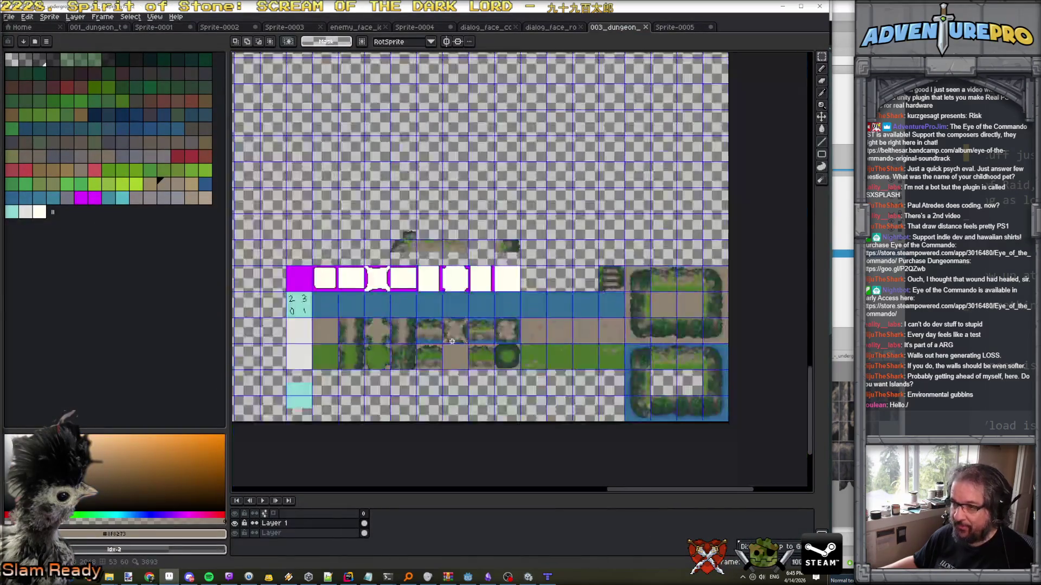
# Zoom over the tileset's cliff, dirt and grass tiles, then return to Unity and show the hero's movement grid.
pyautogui.scroll(2, 673, 330)
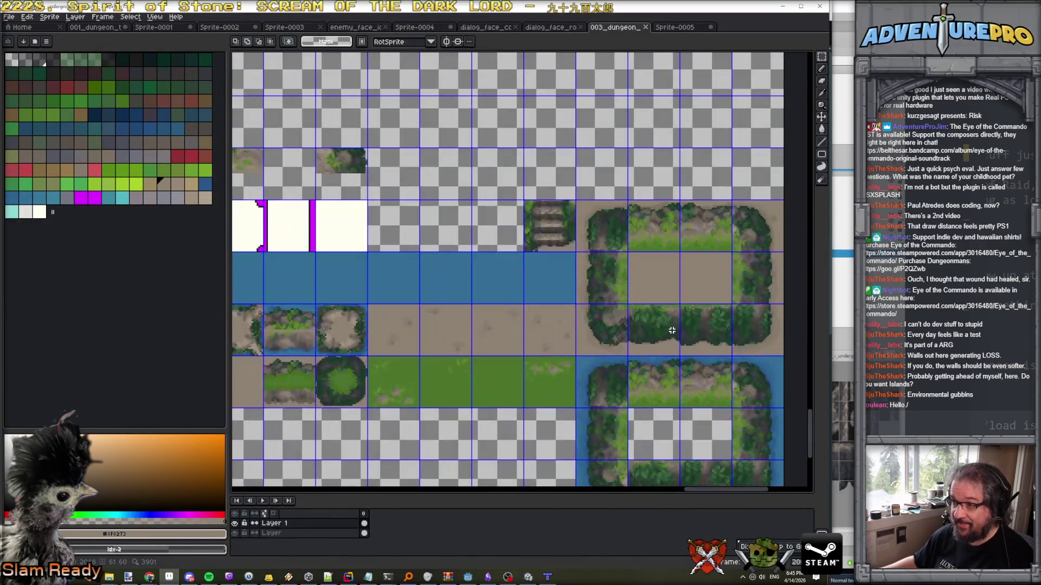
pyautogui.scroll(-2, 669, 333)
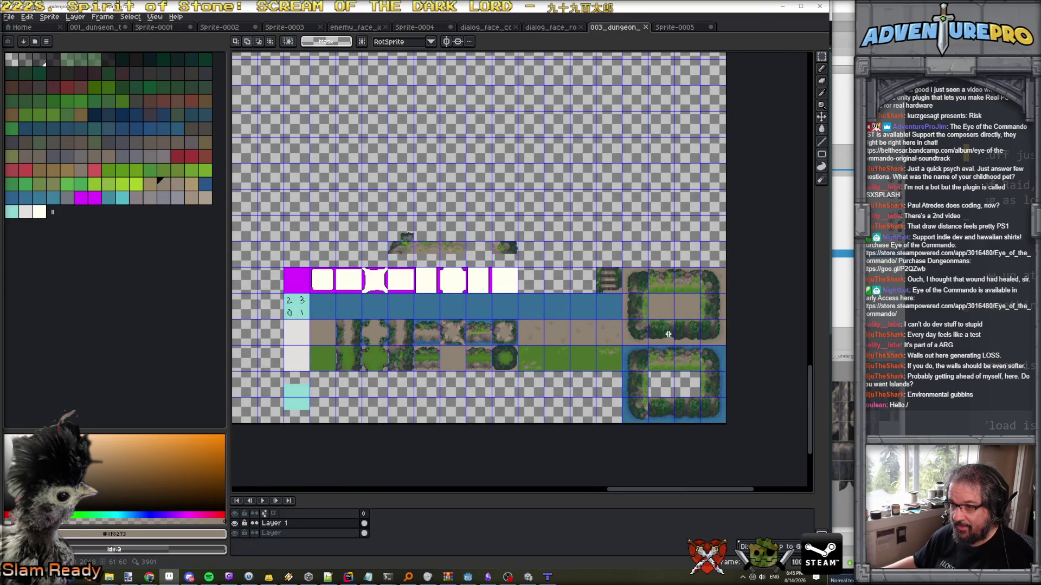
pyautogui.scroll(2, 668, 334)
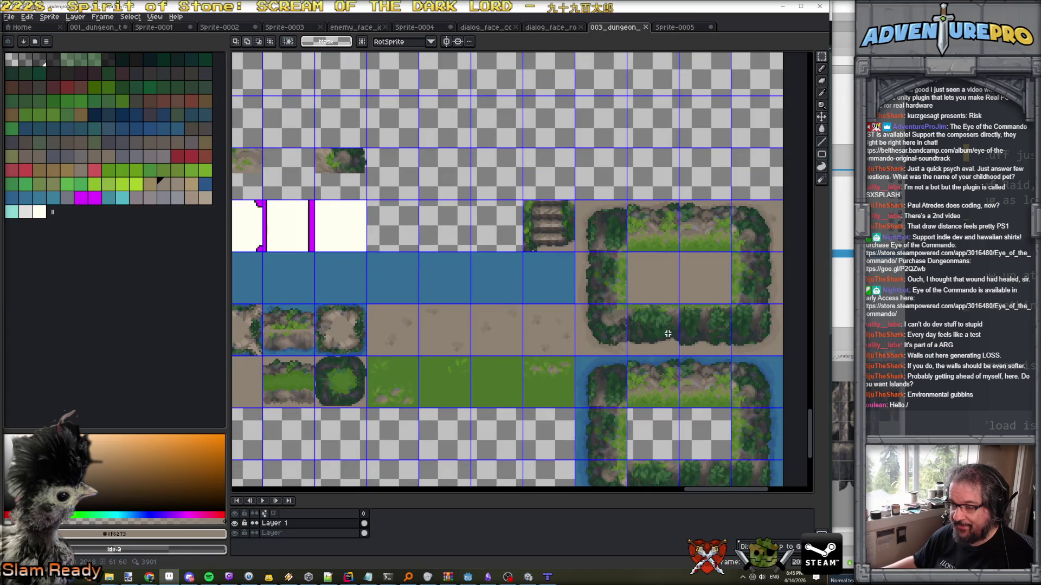
pyautogui.scroll(1, 667, 334)
pyautogui.scroll(-1, 668, 333)
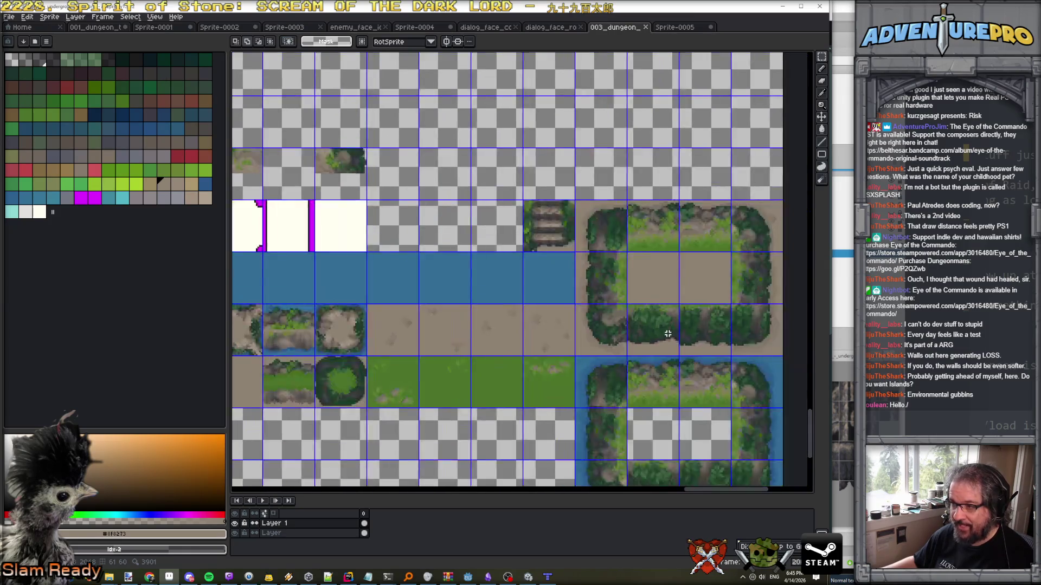
pyautogui.hotkey('alt', 'Tab')
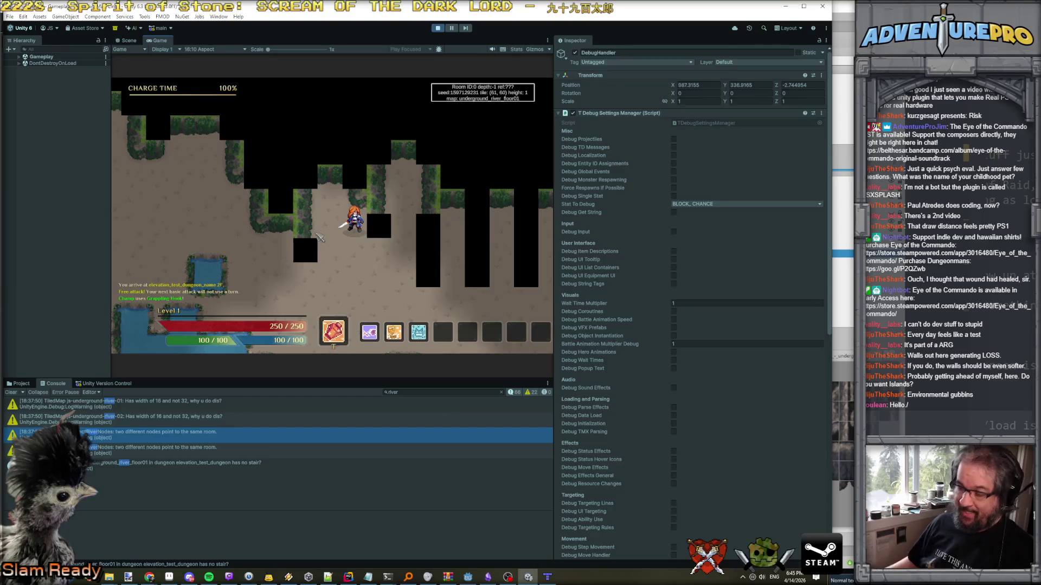
pyautogui.click(357, 236)
# Step the hero one tile left and paste the game screenshot into a new Paint.NET image.
pyautogui.press('Left')
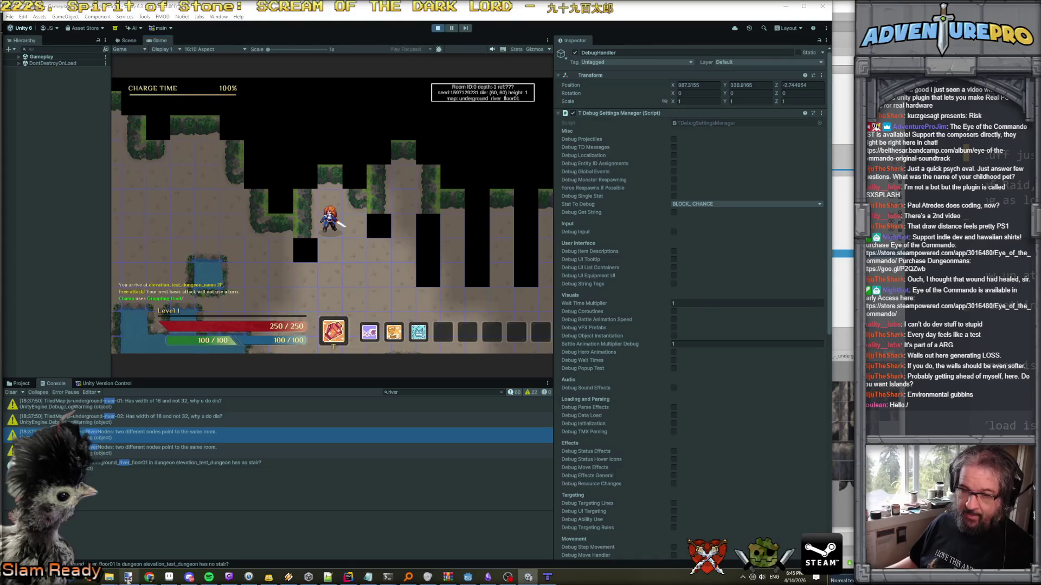
pyautogui.click(128, 577)
pyautogui.click(23, 19)
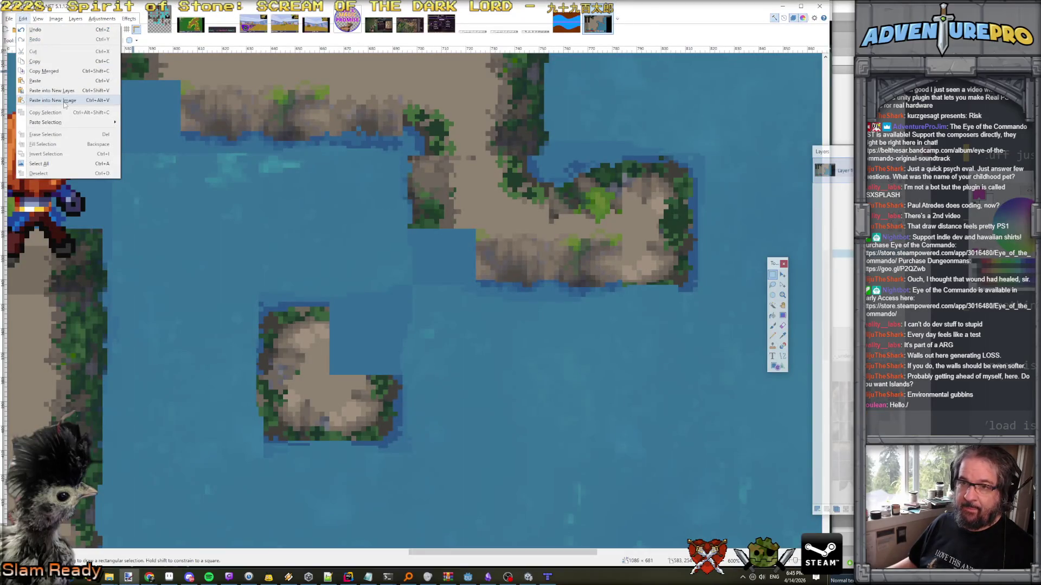
pyautogui.click(38, 103)
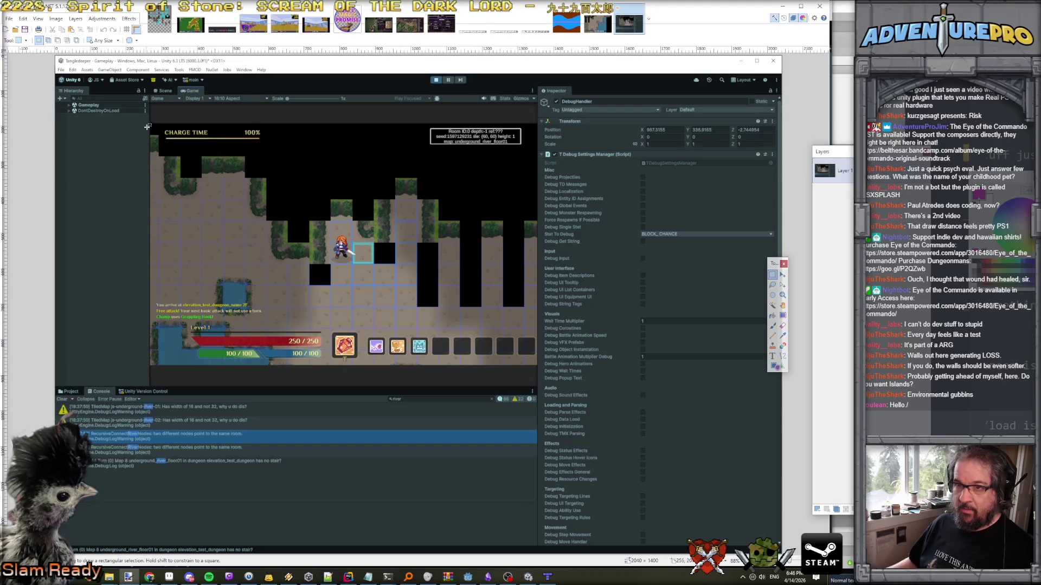
# Paste a larger game screenshot over the selected game-view area and crop the image to it.
pyautogui.moveTo(150, 124); pyautogui.dragTo(394, 259)
pyautogui.hotkey('ctrl', 'v')
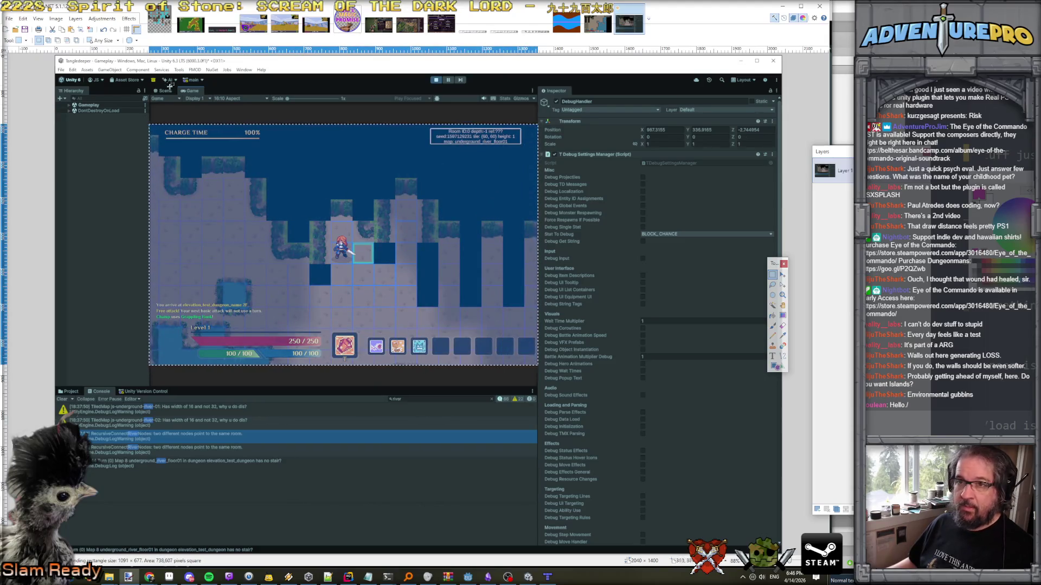
pyautogui.click(89, 30)
pyautogui.scroll(5, 340, 217)
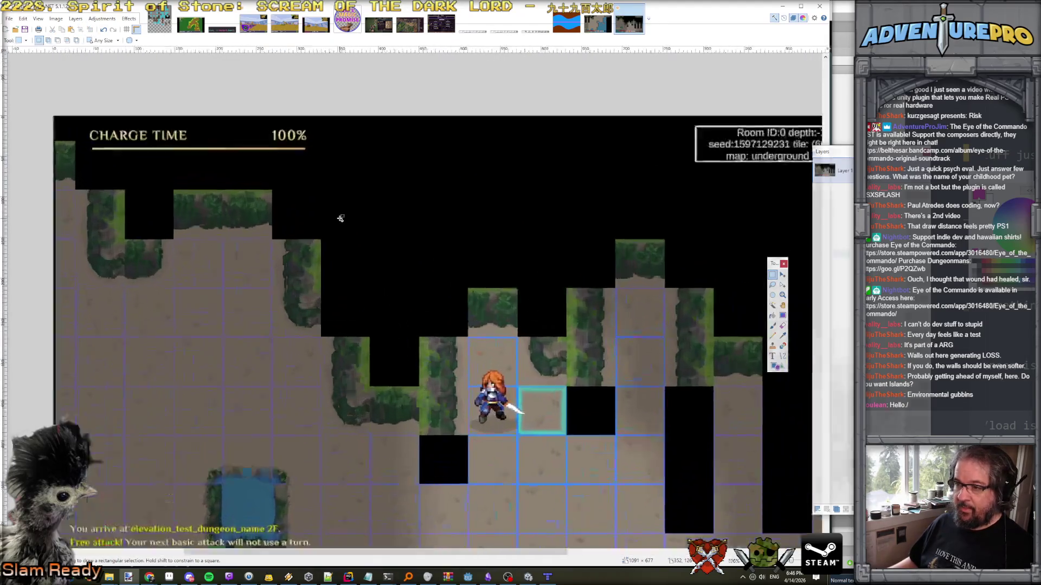
pyautogui.scroll(-3, 340, 217)
pyautogui.scroll(2, 433, 302)
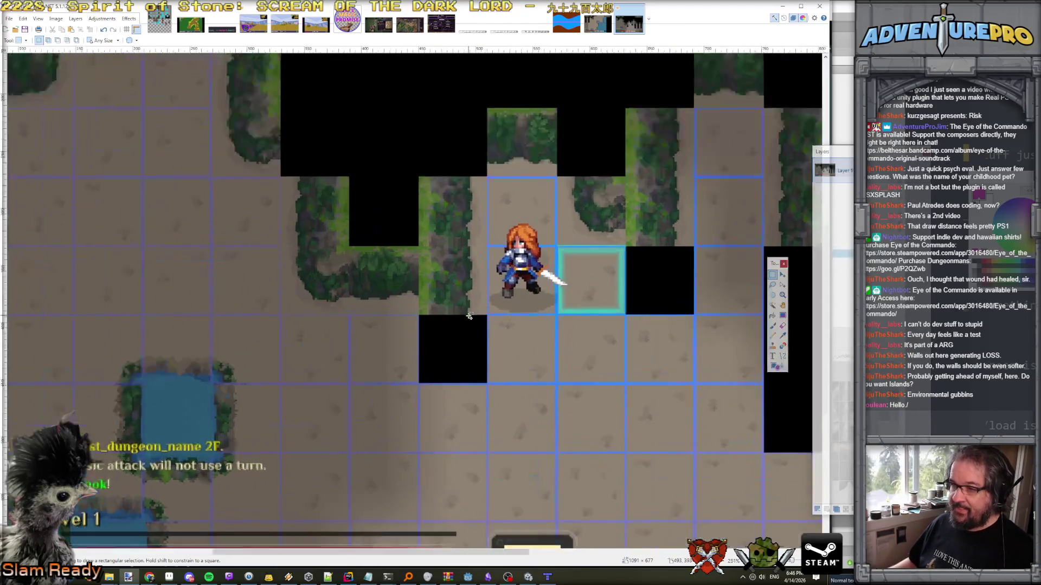
pyautogui.scroll(-1, 368, 292)
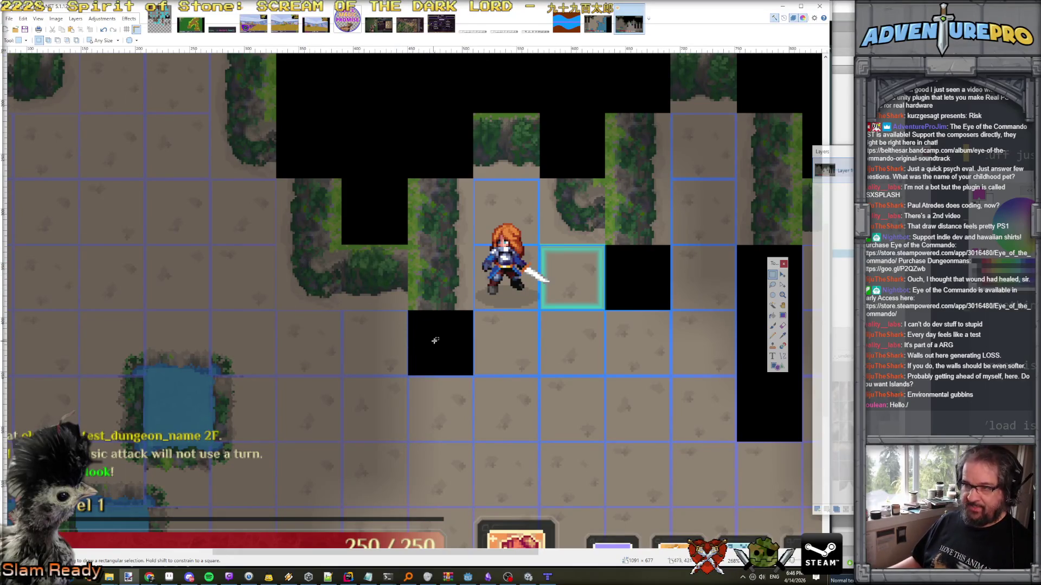
pyautogui.hotkey('alt', 'Tab')
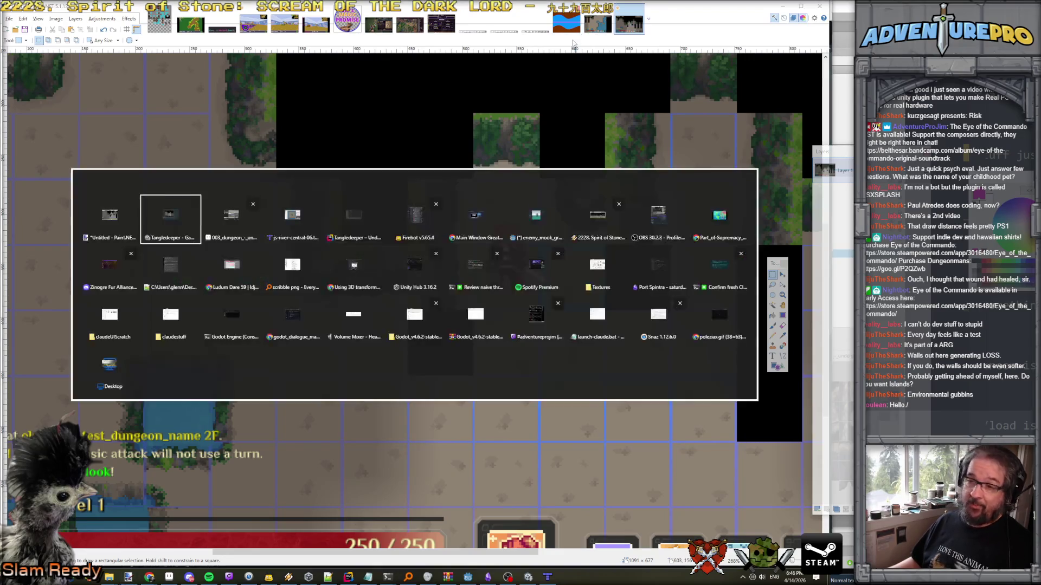
# Copy the vine-covered cliff-side tile from the Aseprite tileset and paste it into the Paint.NET mockup.
pyautogui.hotkey('alt', 'Tab')
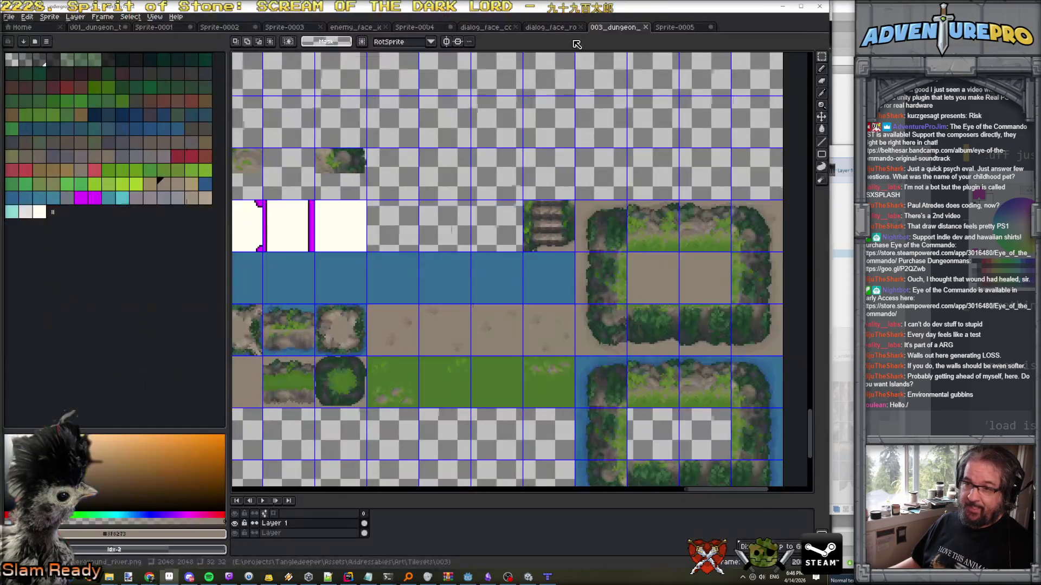
pyautogui.click(822, 57)
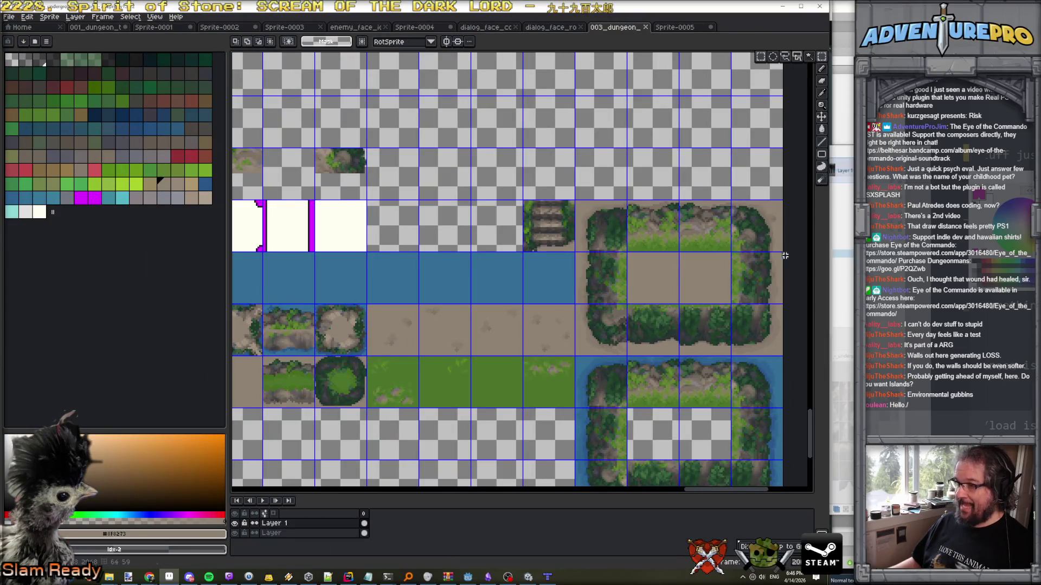
pyautogui.moveTo(730, 252); pyautogui.dragTo(783, 305)
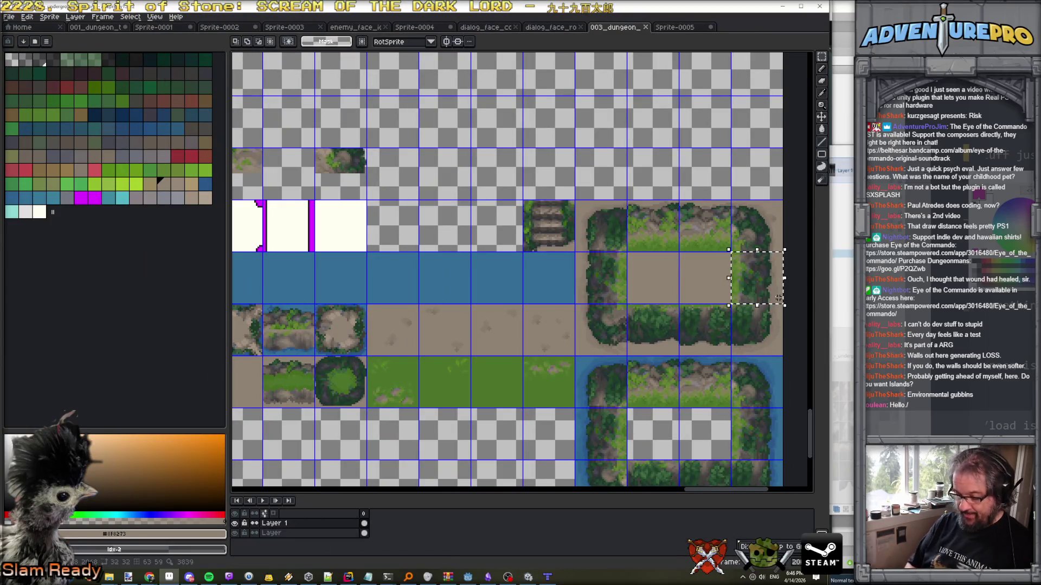
pyautogui.hotkey('ctrl', 'c')
pyautogui.hotkey('alt', 'Tab')
pyautogui.hotkey('ctrl', 'v')
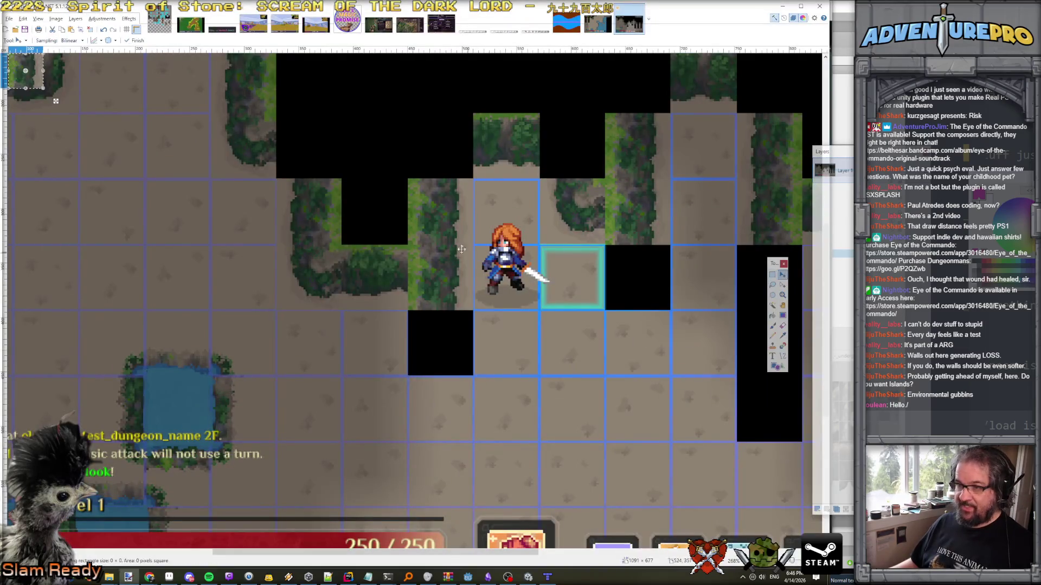
# Move the pasted cliff tile into the cell left of the hero and commit it.
pyautogui.moveTo(41, 86)
pyautogui.mouseDown()
pyautogui.moveTo(191, 196)
pyautogui.moveTo(434, 291)
pyautogui.moveTo(438, 280)
pyautogui.moveTo(473, 324)
pyautogui.mouseUp()
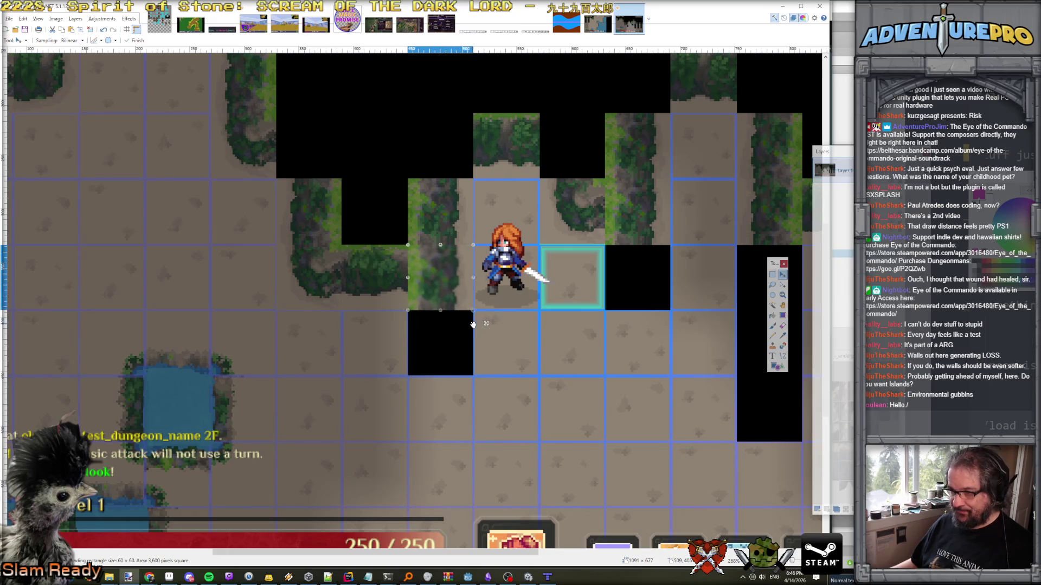
pyautogui.moveTo(435, 291)
pyautogui.mouseDown()
pyautogui.moveTo(446, 305)
pyautogui.moveTo(437, 293)
pyautogui.mouseUp()
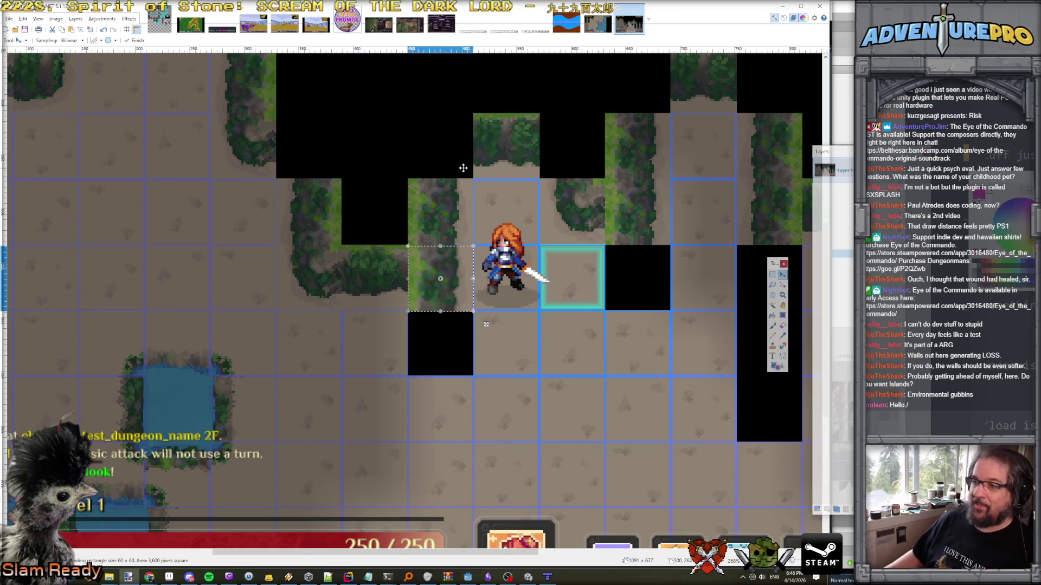
pyautogui.scroll(1, 469, 168)
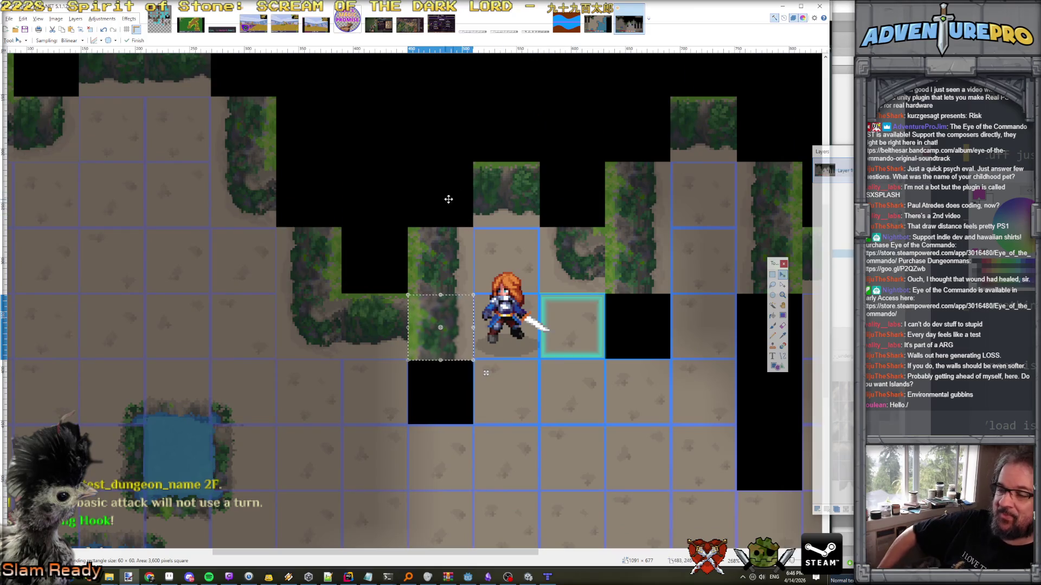
pyautogui.hotkey('ctrl', 'd')
# Shift the cliff tile slightly left into grid alignment and commit the placement.
pyautogui.moveTo(445, 337); pyautogui.dragTo(436, 338)
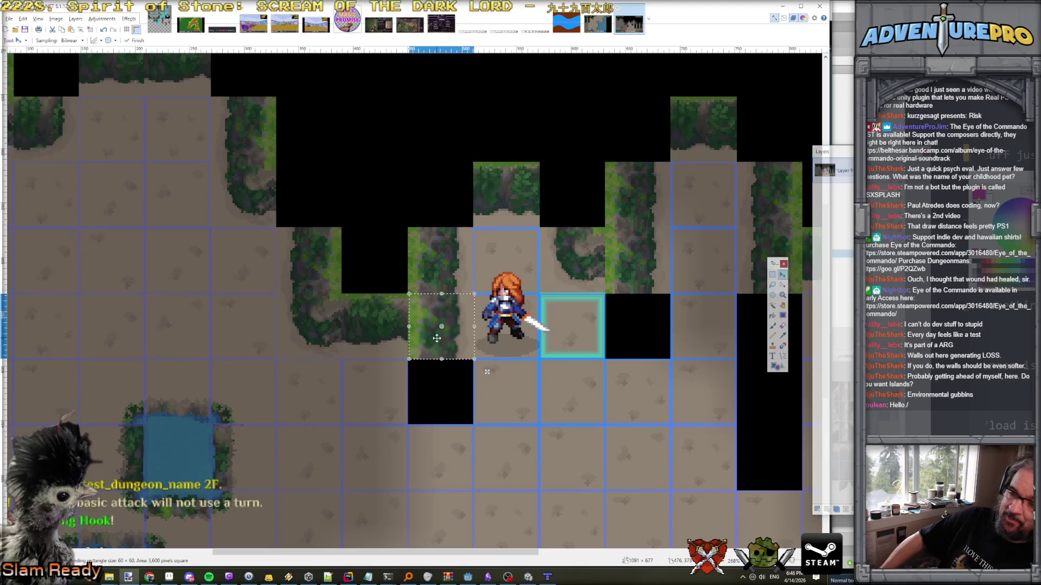
pyautogui.scroll(1, 424, 300)
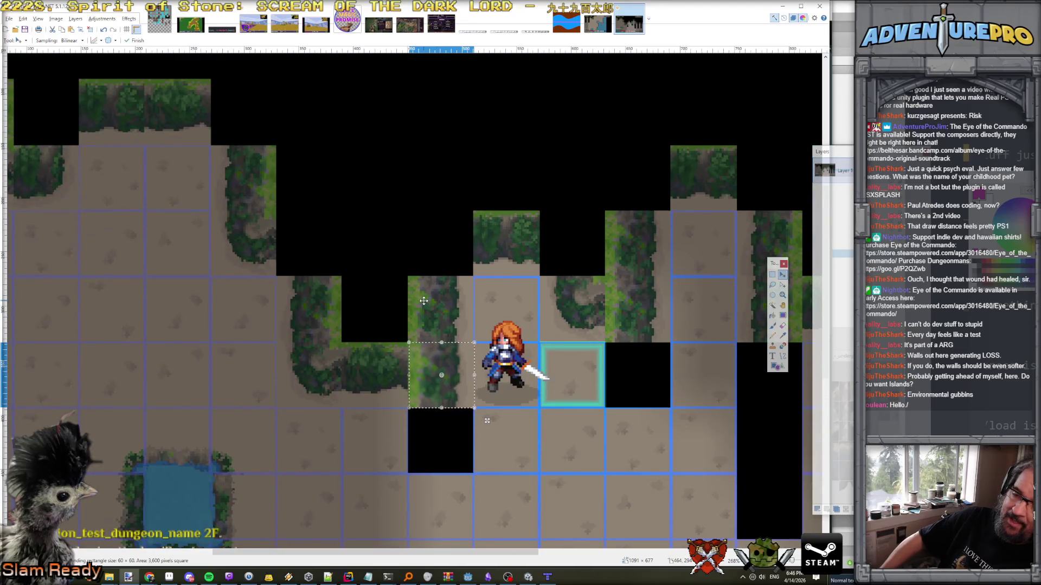
pyautogui.hscroll(-5, 423, 301)
pyautogui.hscroll(8, 424, 300)
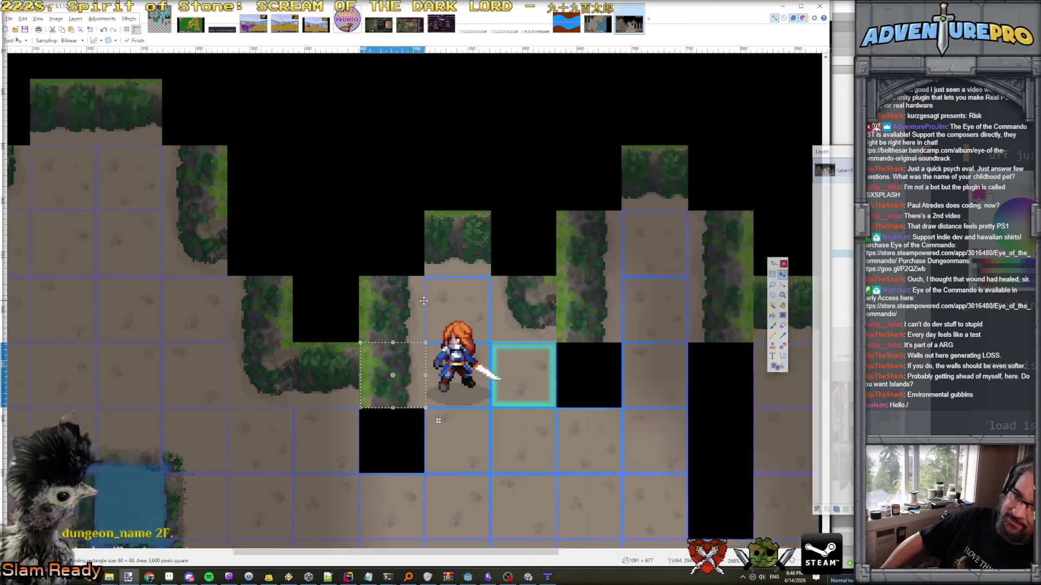
pyautogui.hscroll(7, 424, 301)
pyautogui.hscroll(-16, 424, 301)
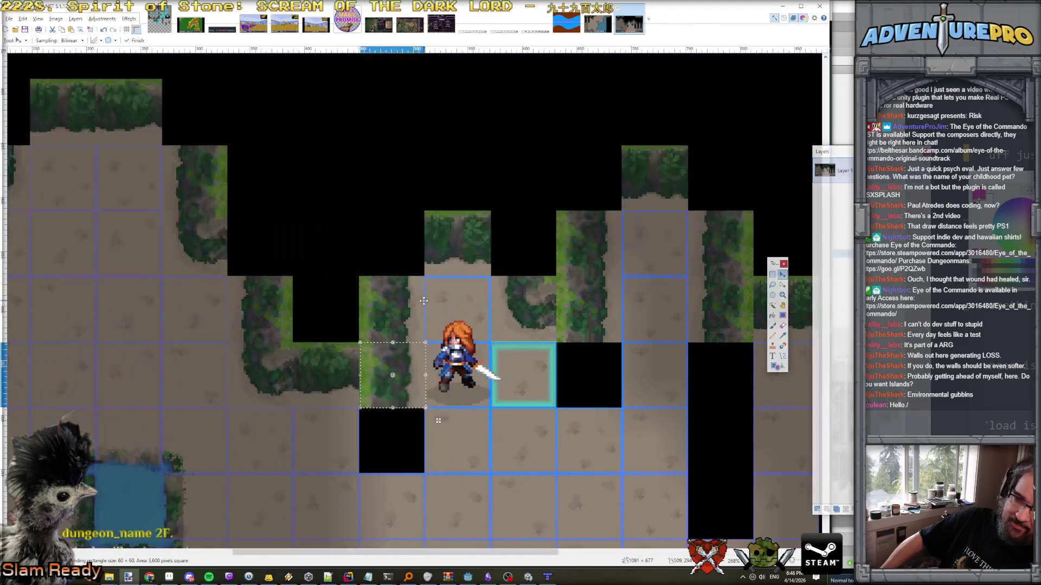
pyautogui.hscroll(7, 424, 301)
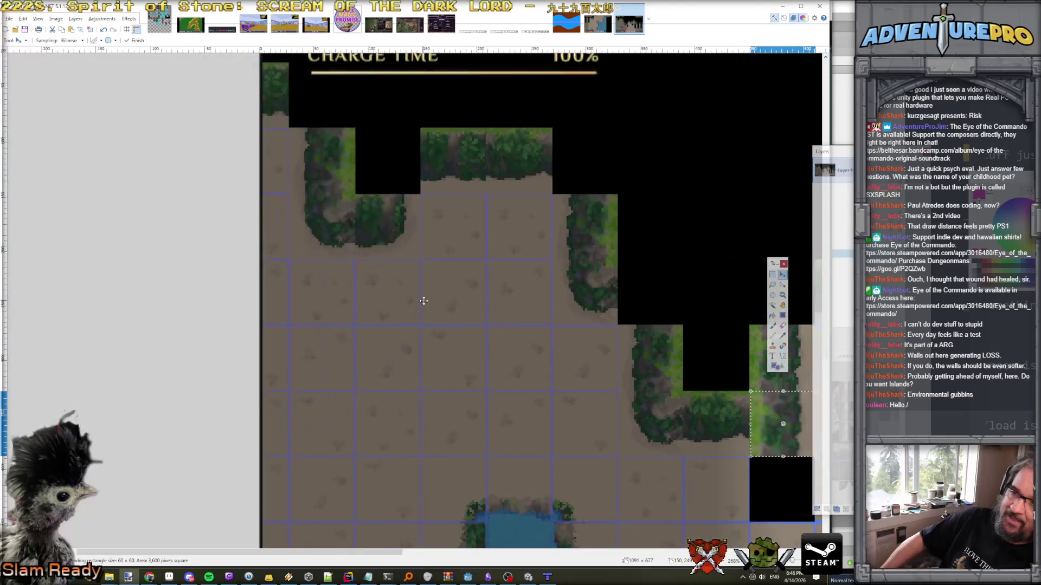
pyautogui.hscroll(8, 424, 300)
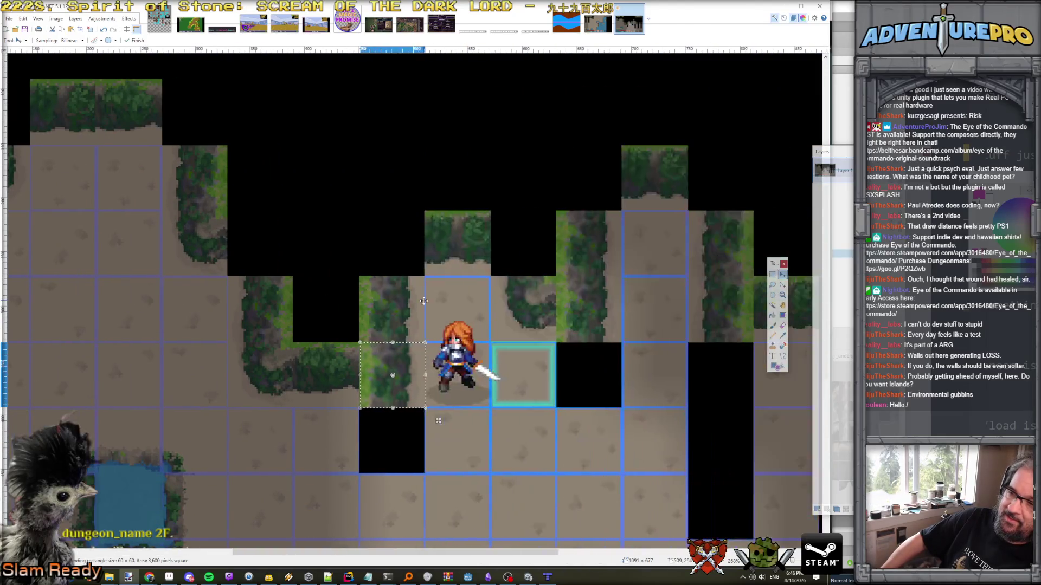
pyautogui.scroll(-1, 424, 301)
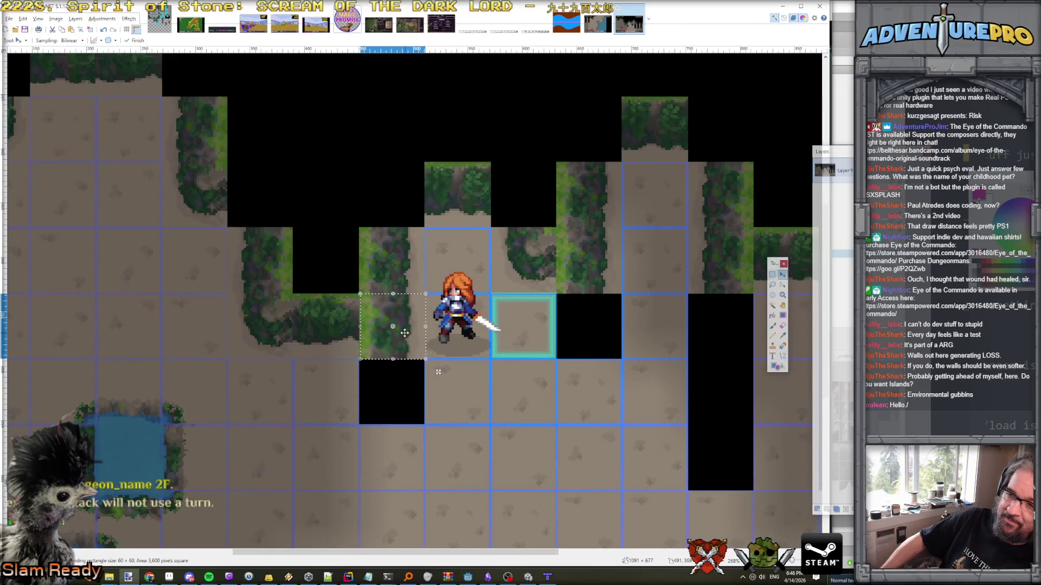
pyautogui.hotkey('ctrl', 'd')
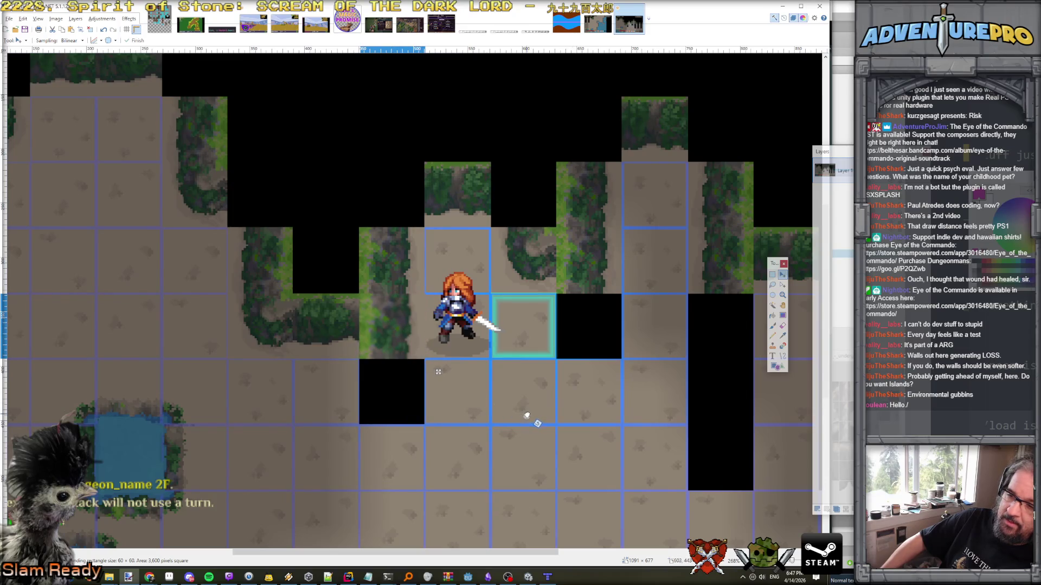
# Move the vine cliff tile into the empty dirt cell two rows below the hero's right-hand square and commit it.
pyautogui.moveTo(418, 342)
pyautogui.mouseDown()
pyautogui.moveTo(547, 418)
pyautogui.moveTo(545, 473)
pyautogui.mouseUp()
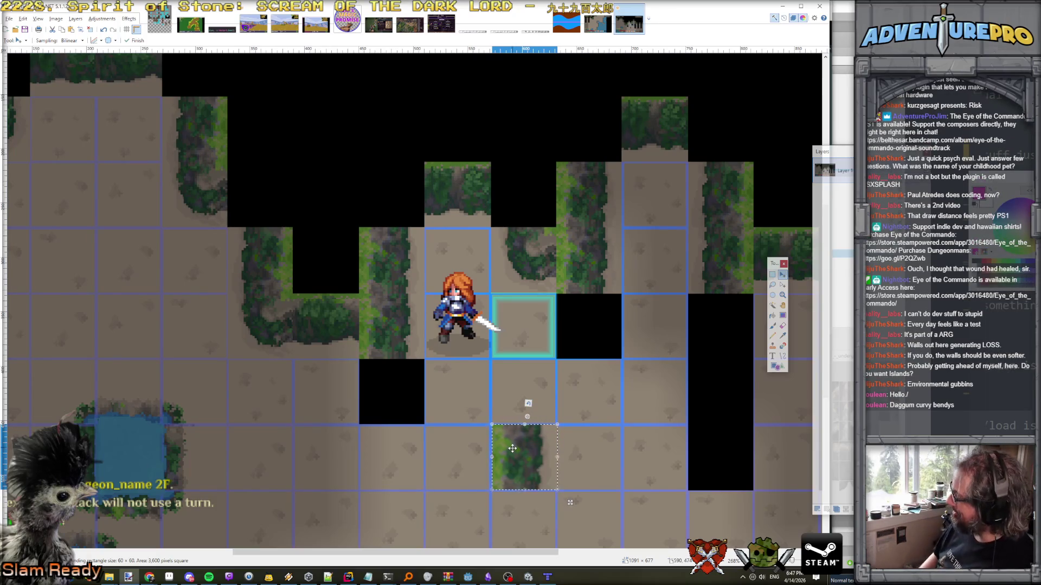
pyautogui.scroll(-3, 512, 448)
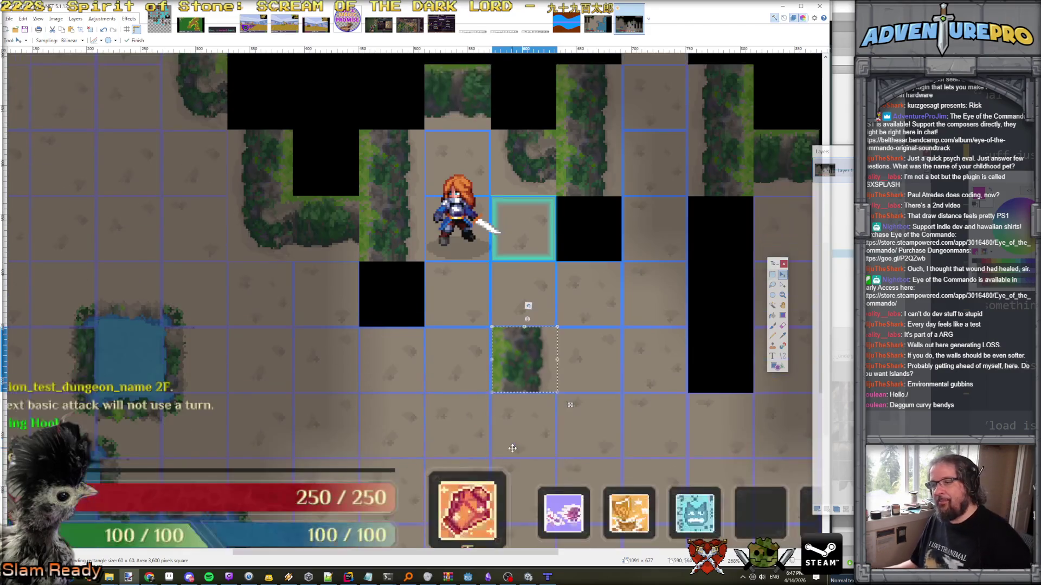
pyautogui.hotkey('ctrl', 'd')
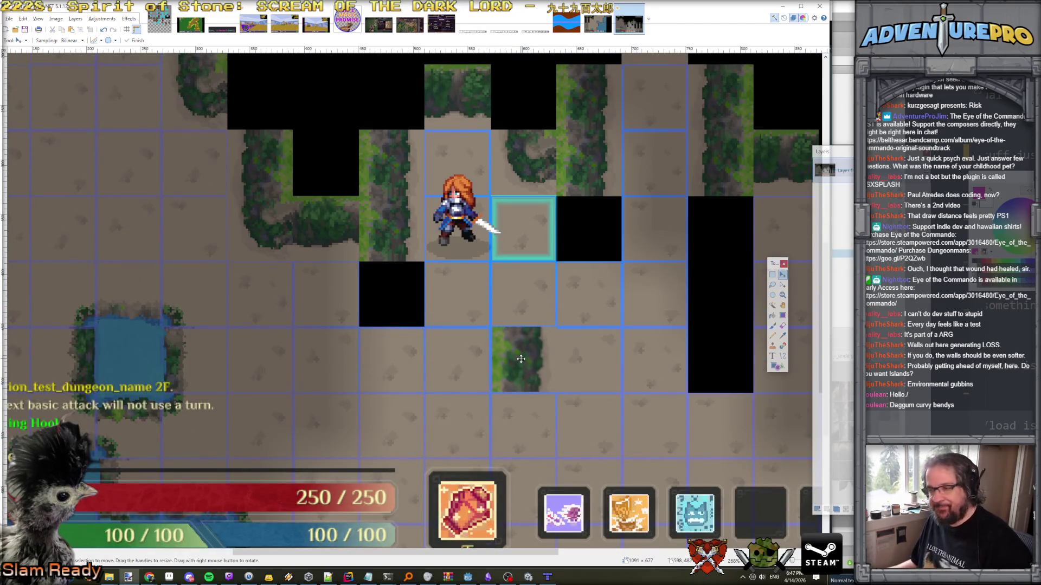
pyautogui.press('b')
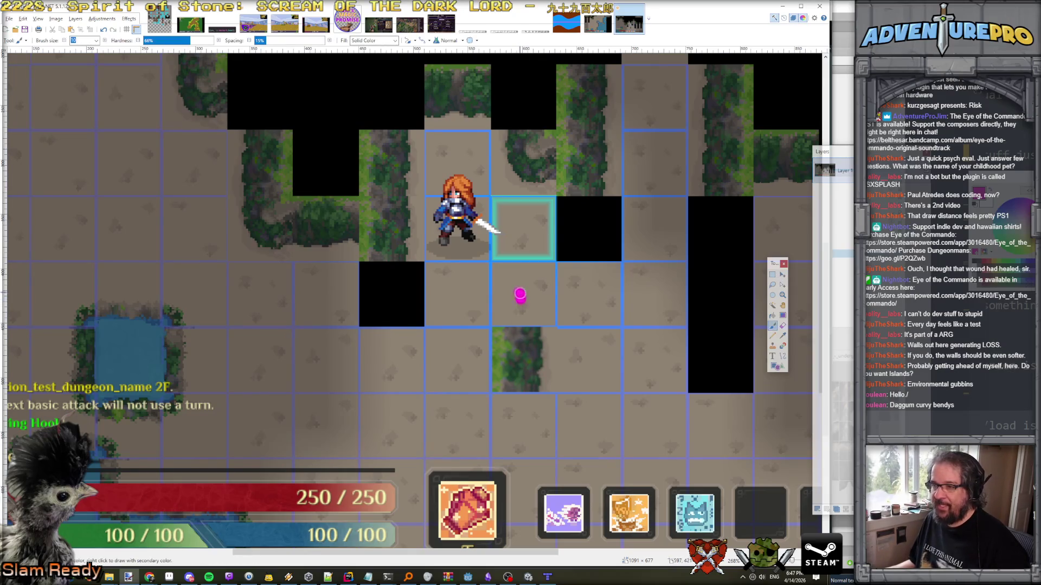
pyautogui.scroll(1, 550, 347)
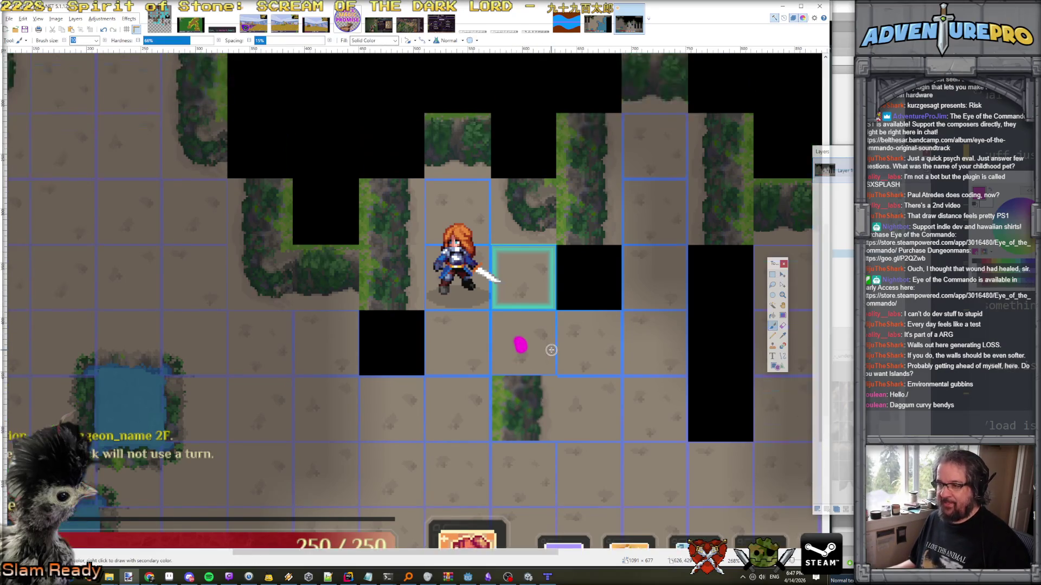
pyautogui.scroll(-2, 550, 347)
pyautogui.scroll(2, 549, 326)
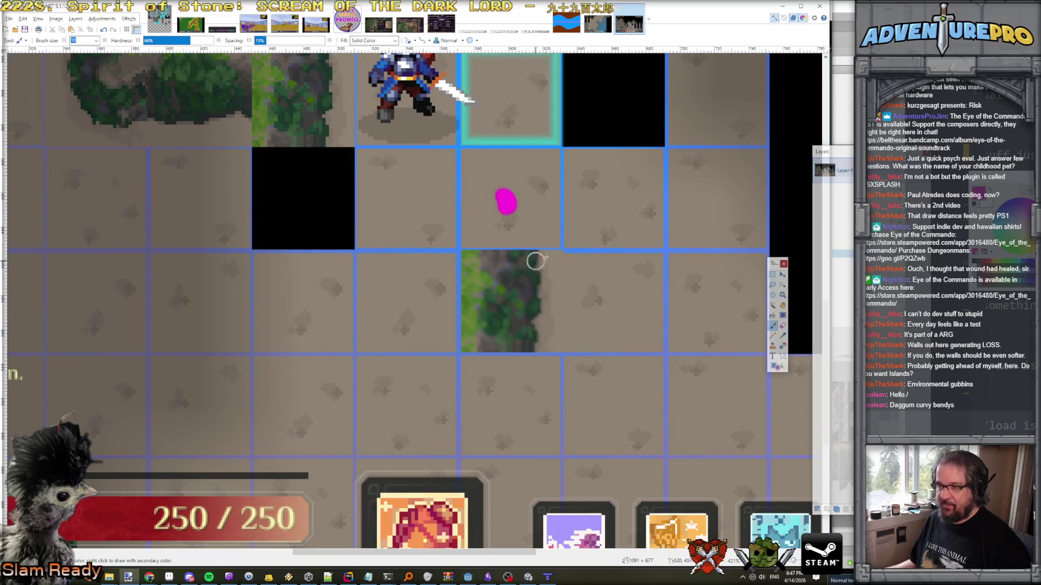
pyautogui.moveTo(541, 256); pyautogui.dragTo(480, 256)
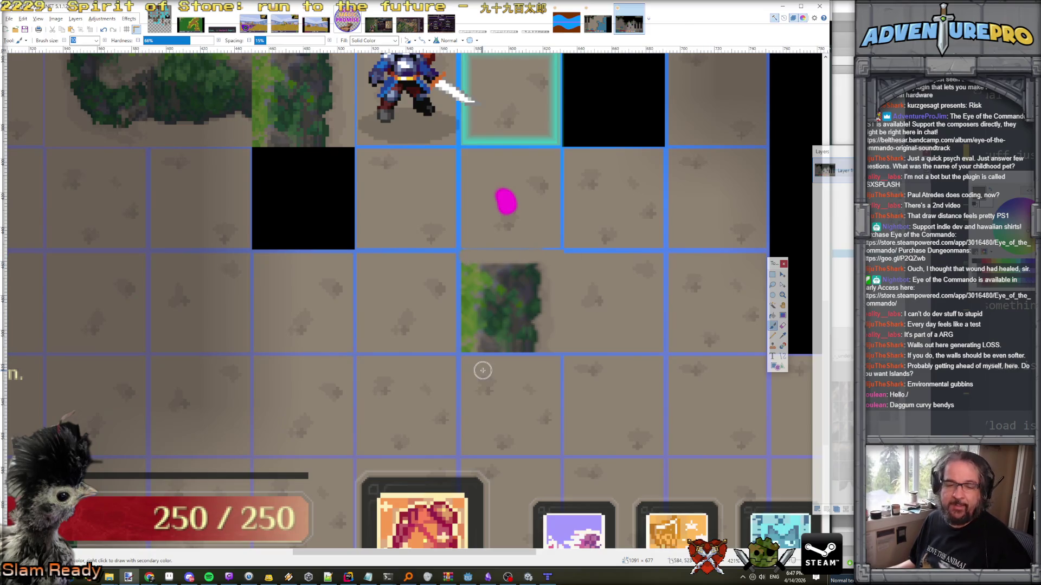
pyautogui.hotkey('ctrl', 'z')
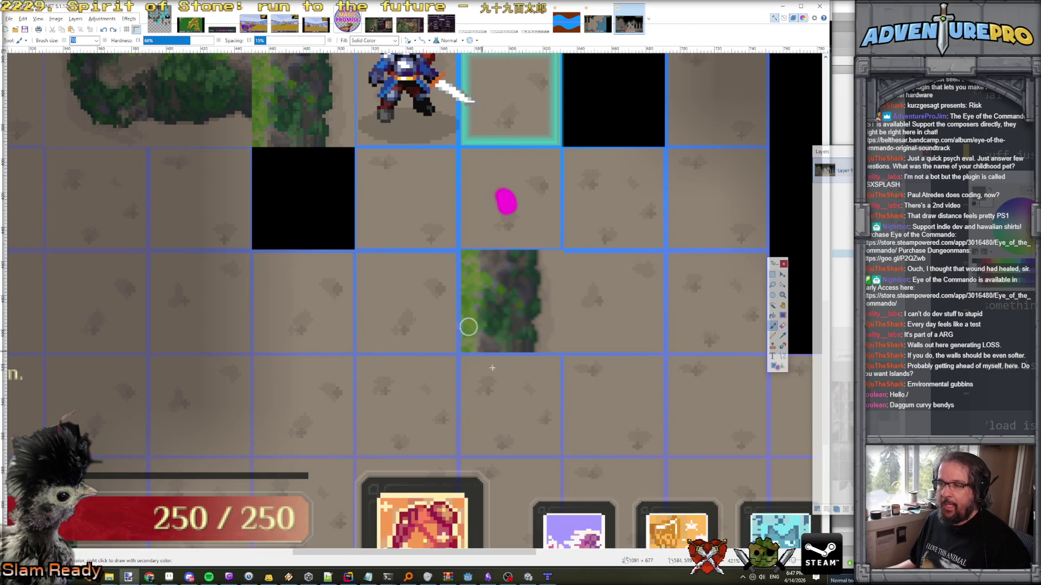
pyautogui.moveTo(465, 344)
pyautogui.mouseDown()
pyautogui.moveTo(537, 347)
pyautogui.moveTo(460, 345)
pyautogui.mouseUp()
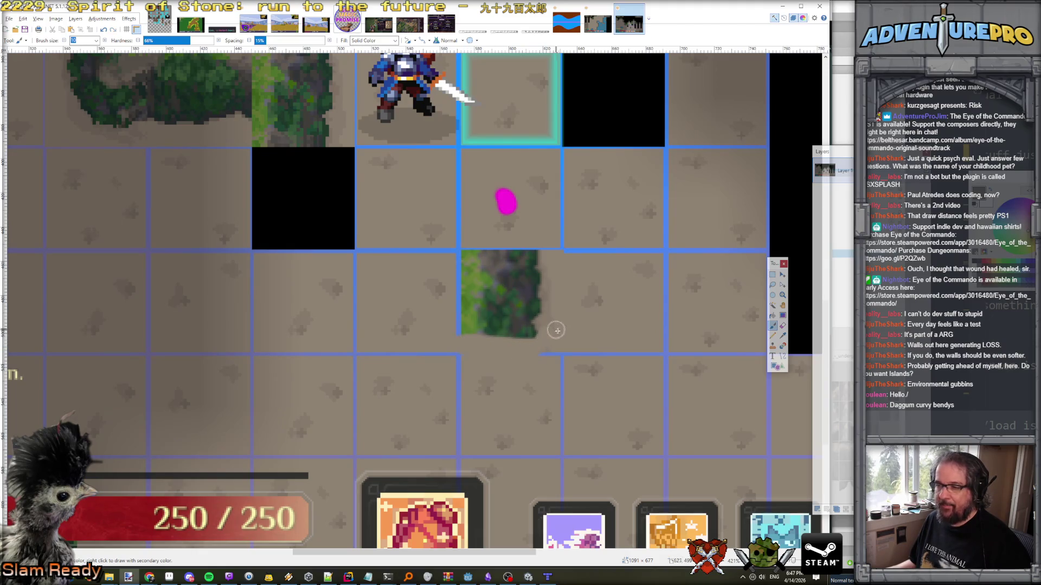
pyautogui.hotkey('ctrl', 'z')
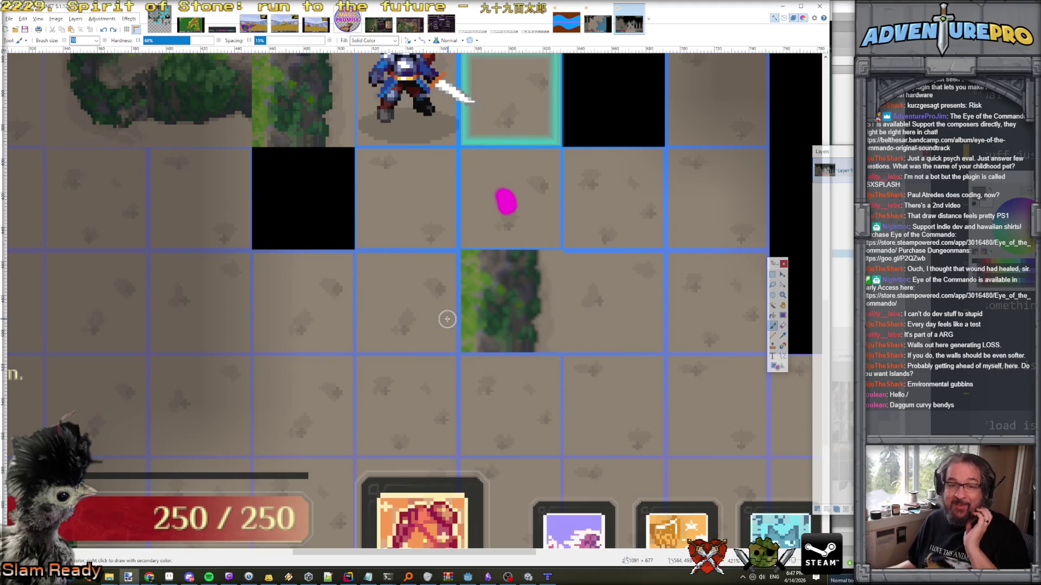
pyautogui.scroll(-3, 447, 319)
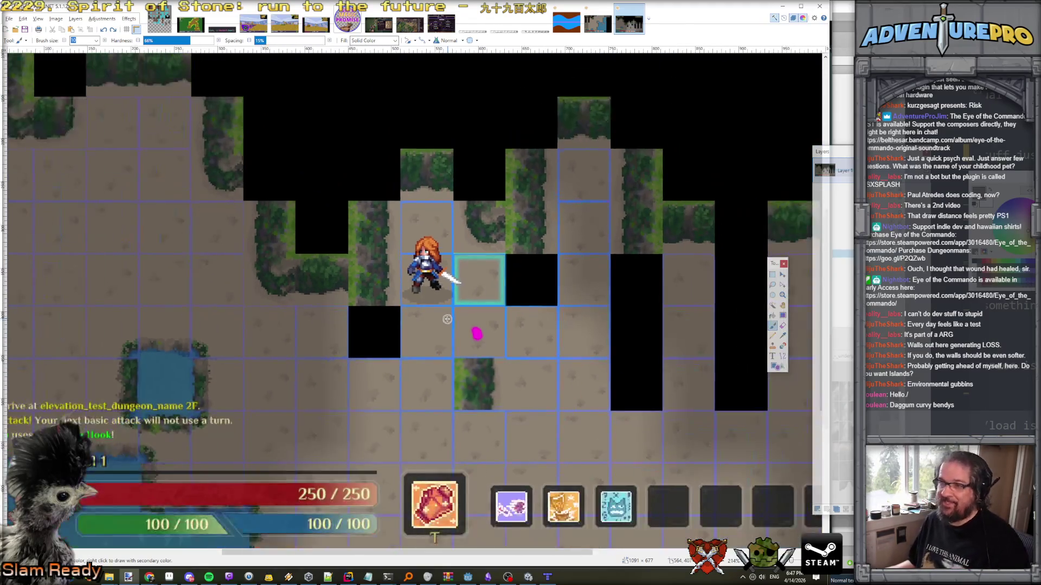
pyautogui.scroll(-2, 447, 319)
pyautogui.hscroll(3, 447, 318)
pyautogui.hscroll(-6, 448, 315)
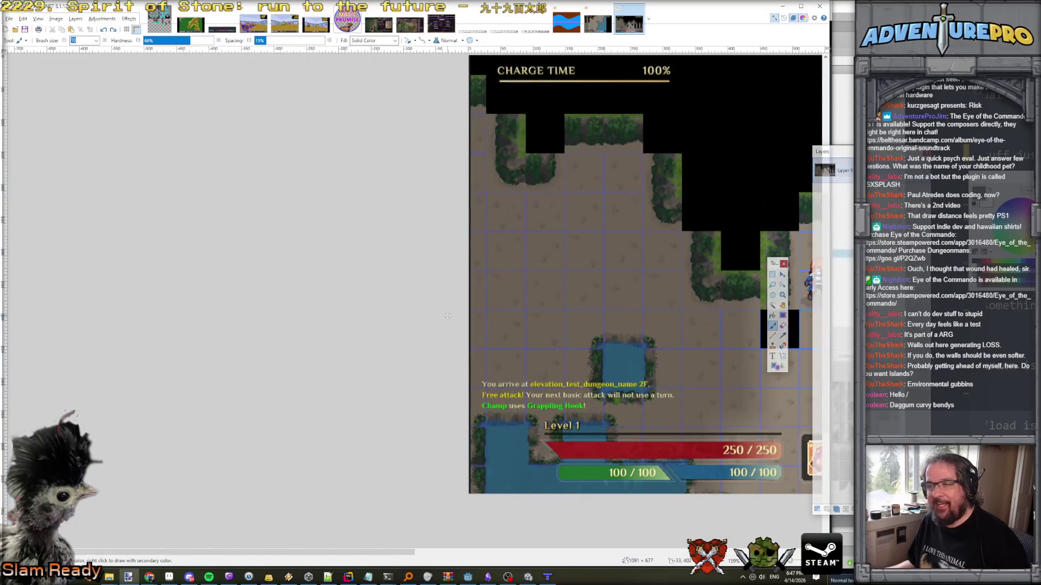
pyautogui.hscroll(5, 448, 312)
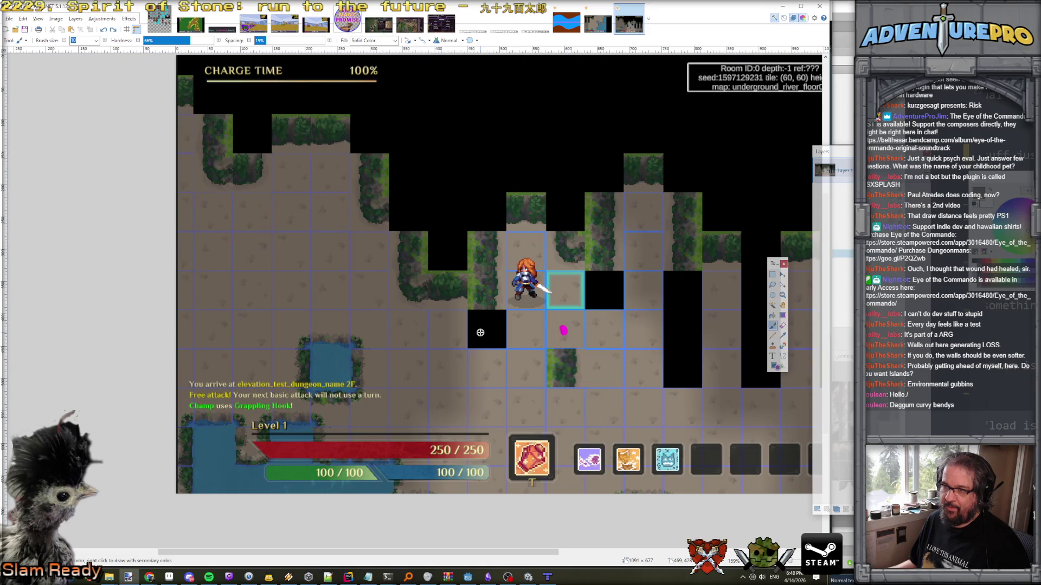
pyautogui.hscroll(5, 480, 332)
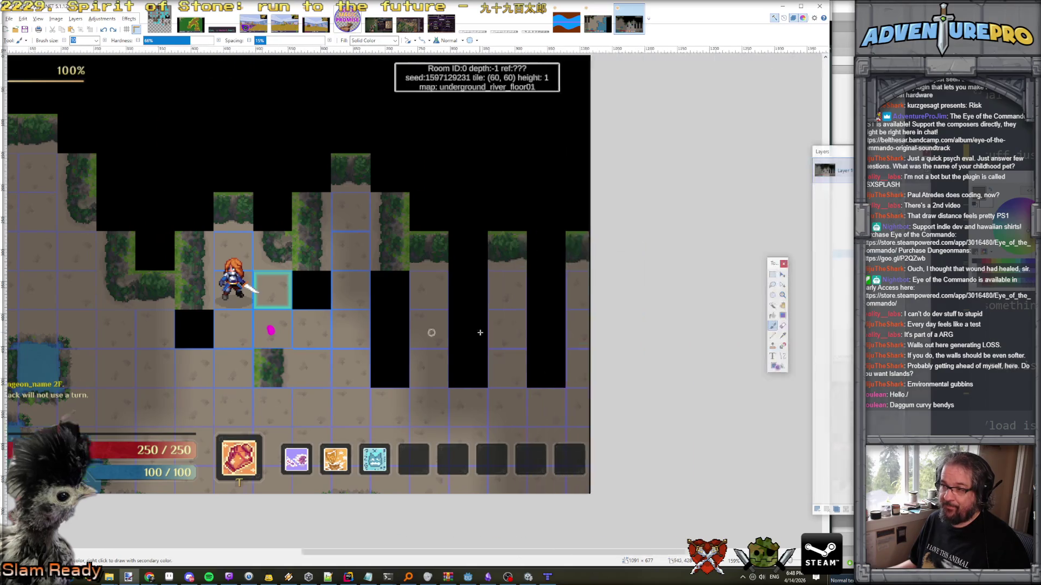
pyautogui.hscroll(-5, 480, 333)
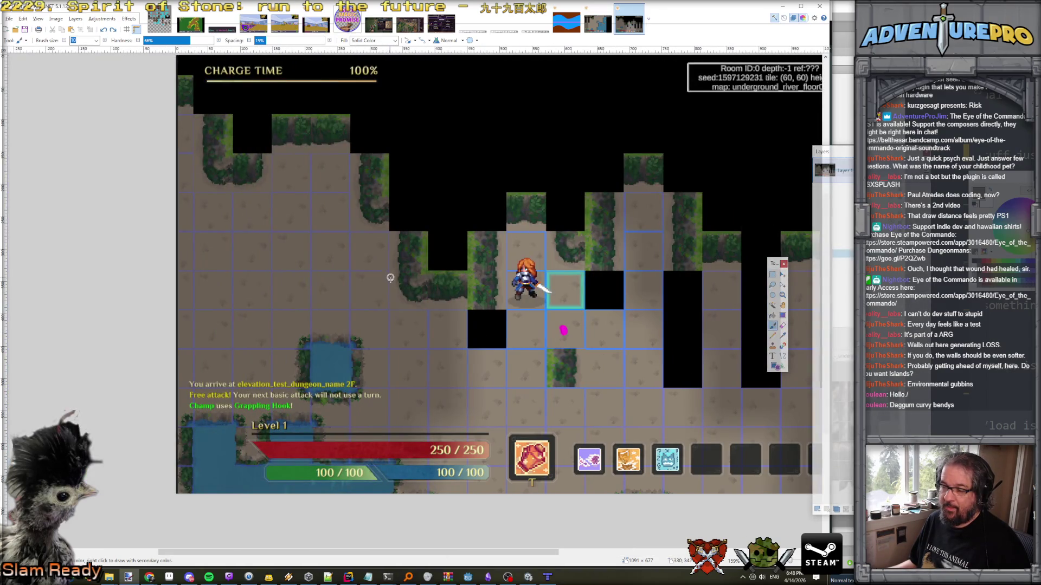
pyautogui.scroll(1, 396, 306)
pyautogui.scroll(5, 396, 306)
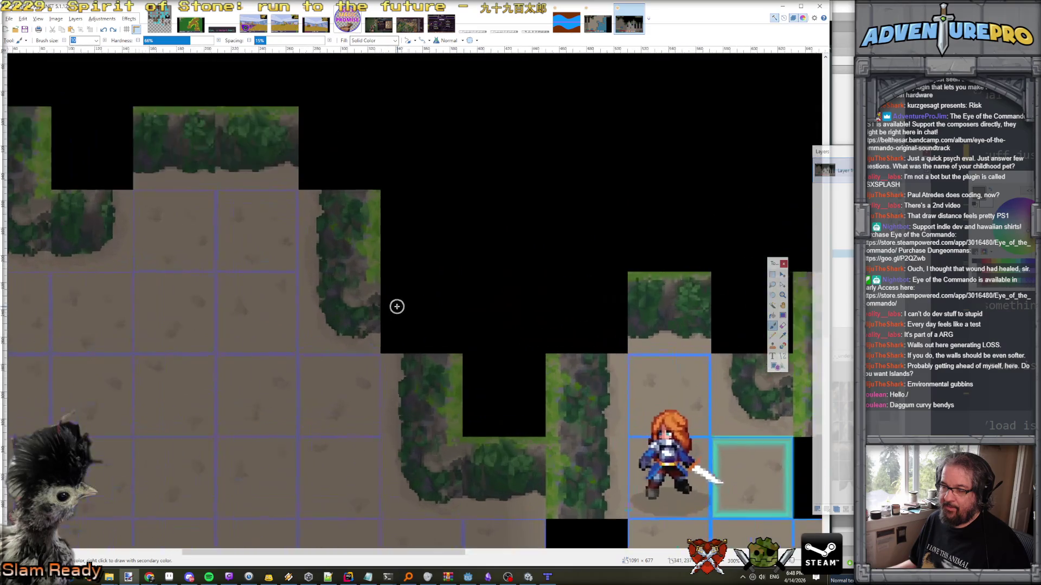
pyautogui.scroll(-4, 397, 307)
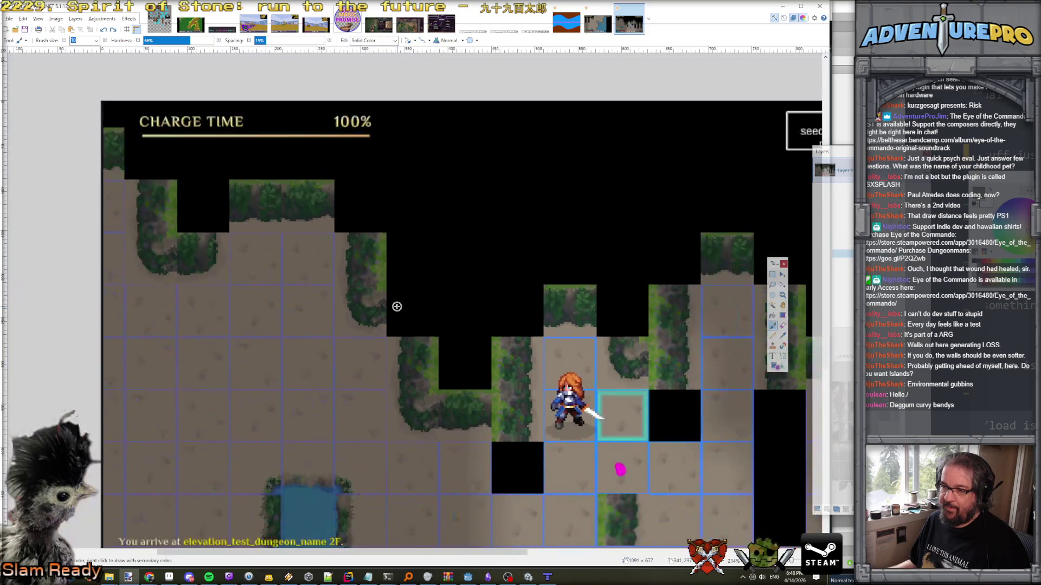
pyautogui.scroll(-2, 396, 306)
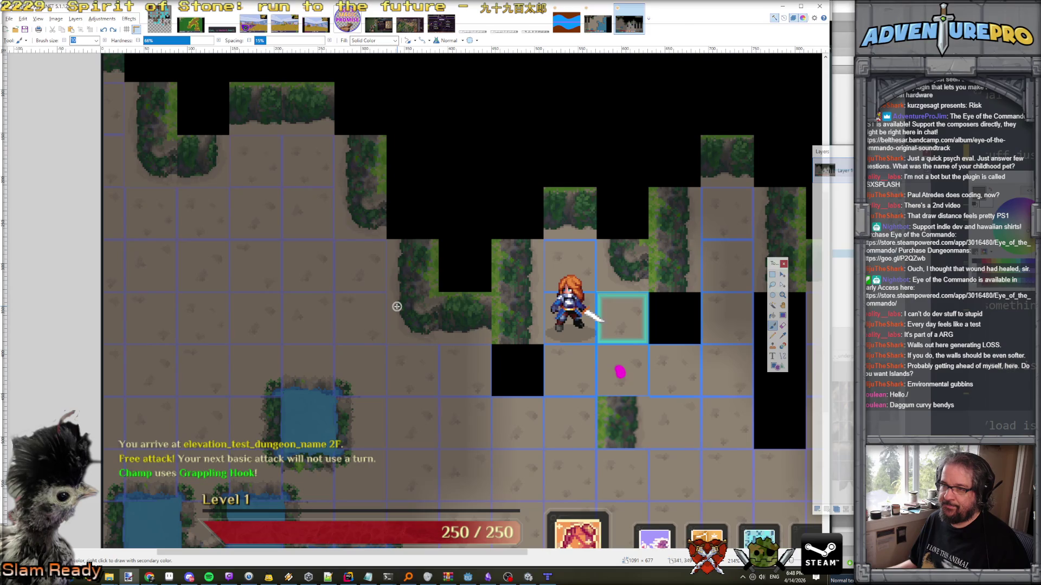
pyautogui.hscroll(5, 397, 307)
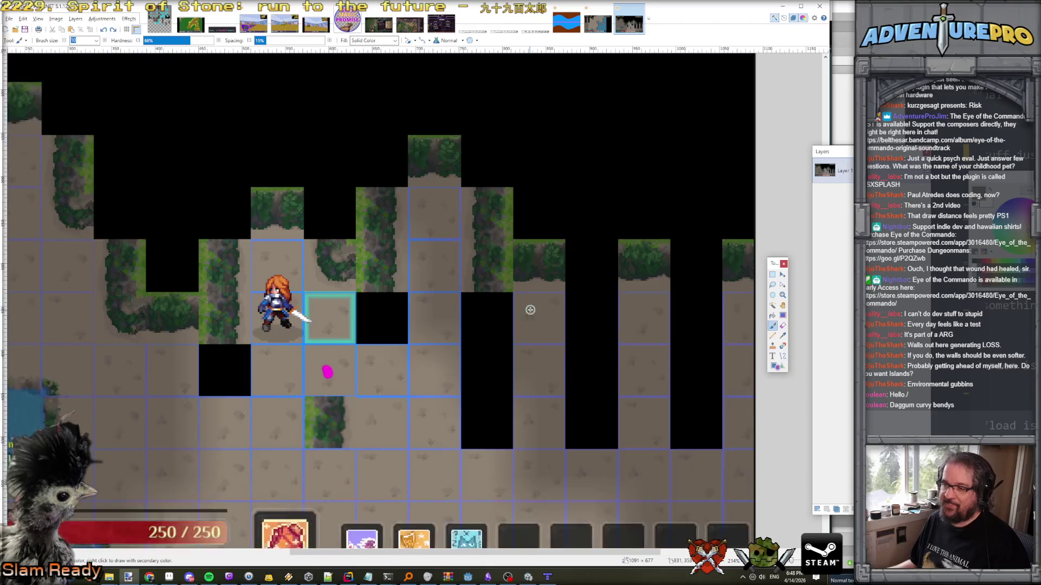
pyautogui.scroll(1, 558, 297)
pyautogui.scroll(1, 559, 296)
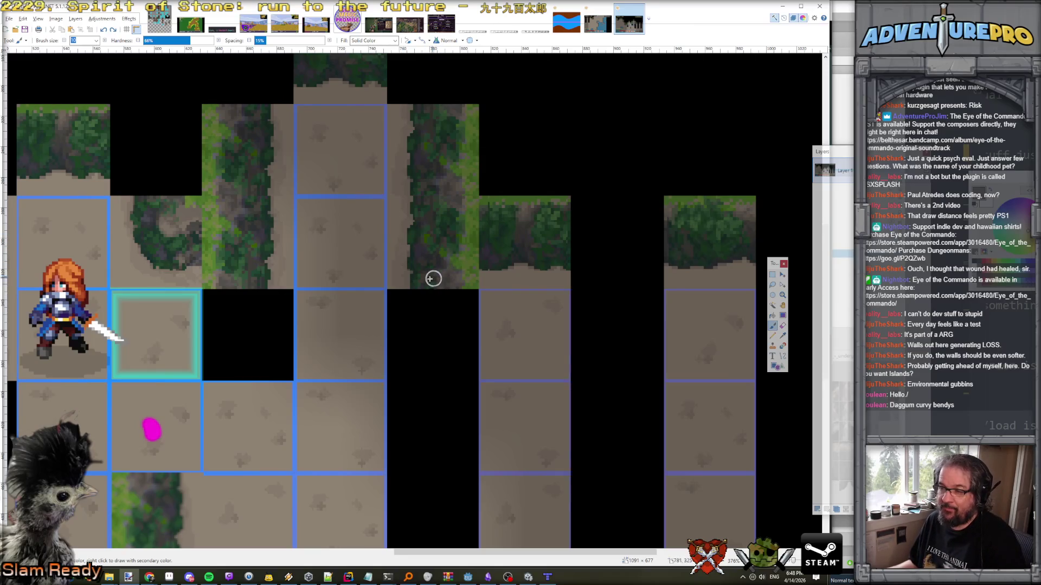
pyautogui.scroll(-2, 425, 281)
pyautogui.scroll(3, 430, 278)
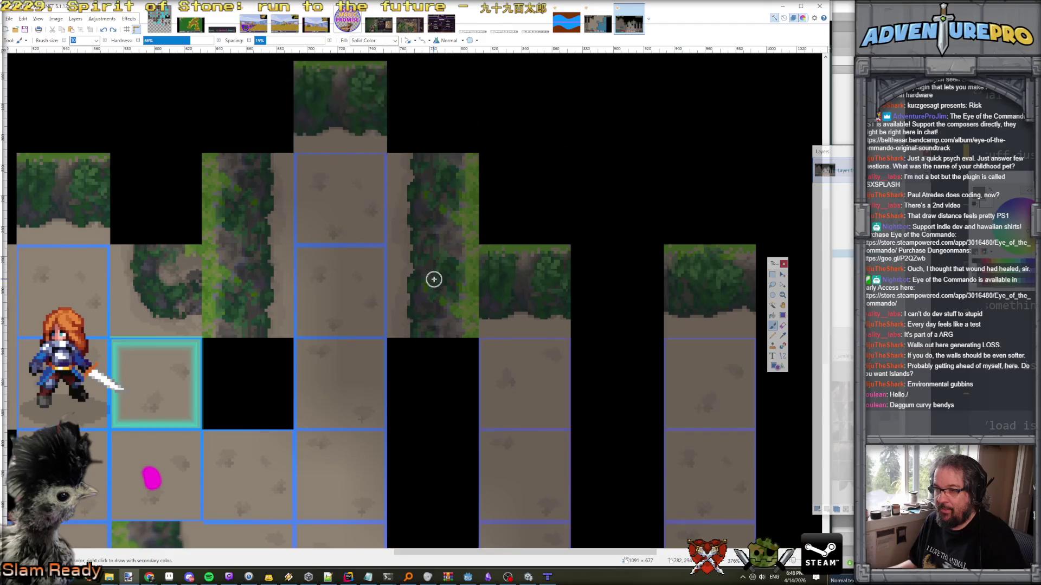
pyautogui.scroll(-1, 455, 278)
pyautogui.scroll(2, 455, 279)
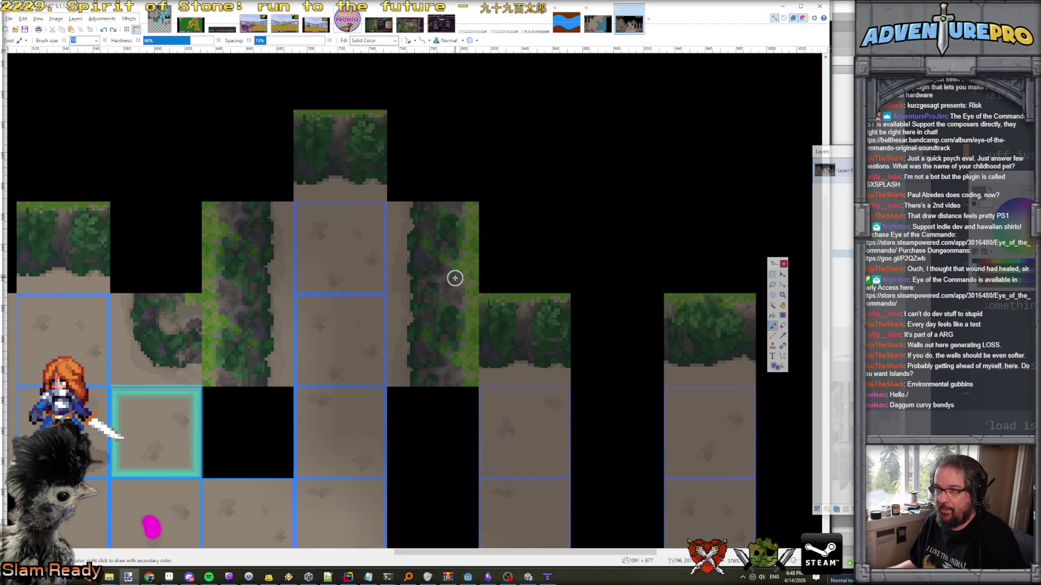
pyautogui.scroll(-2, 434, 295)
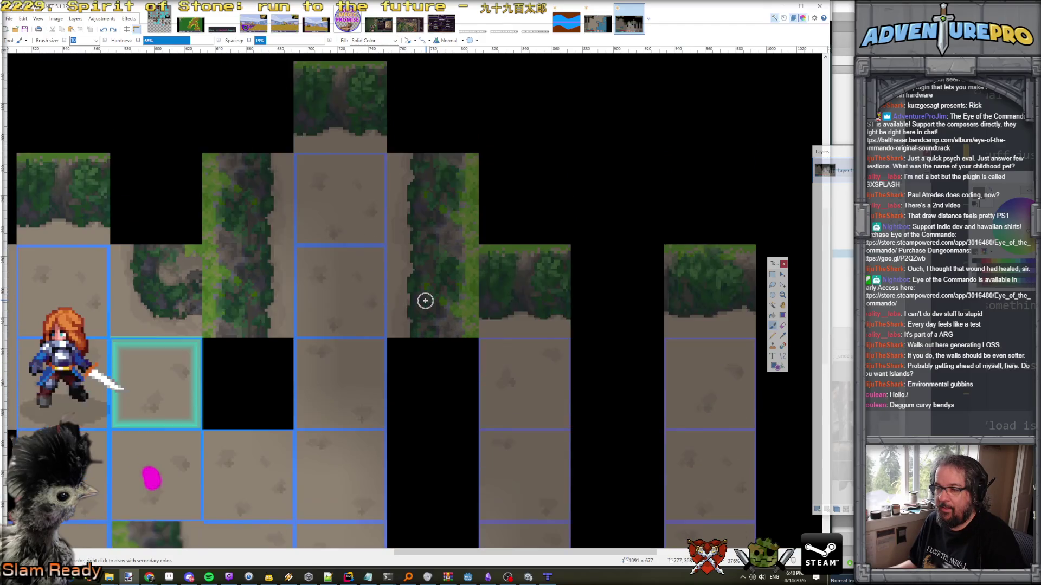
pyautogui.scroll(2, 425, 301)
pyautogui.scroll(-2, 426, 301)
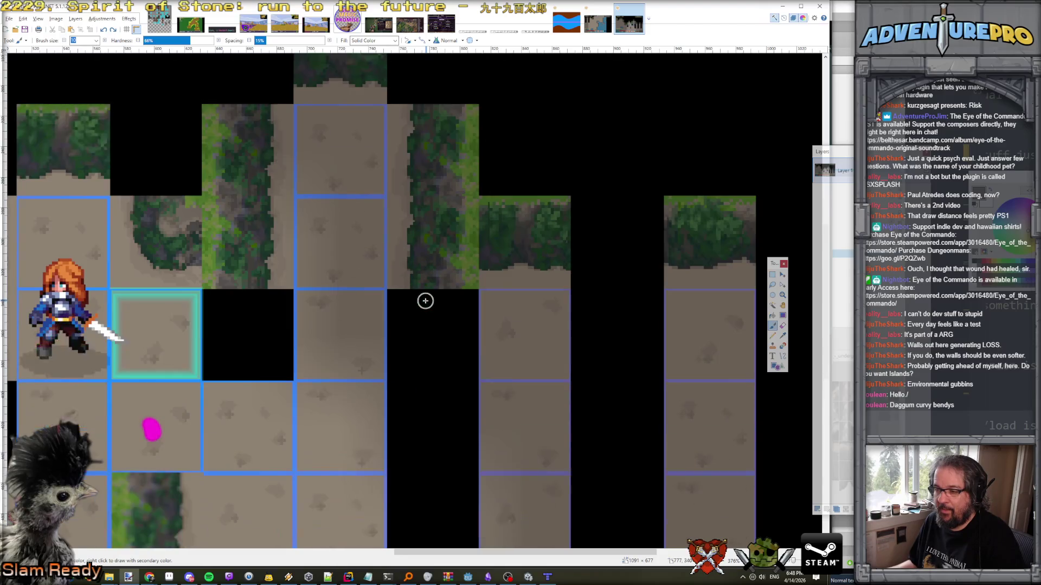
pyautogui.scroll(-2, 388, 437)
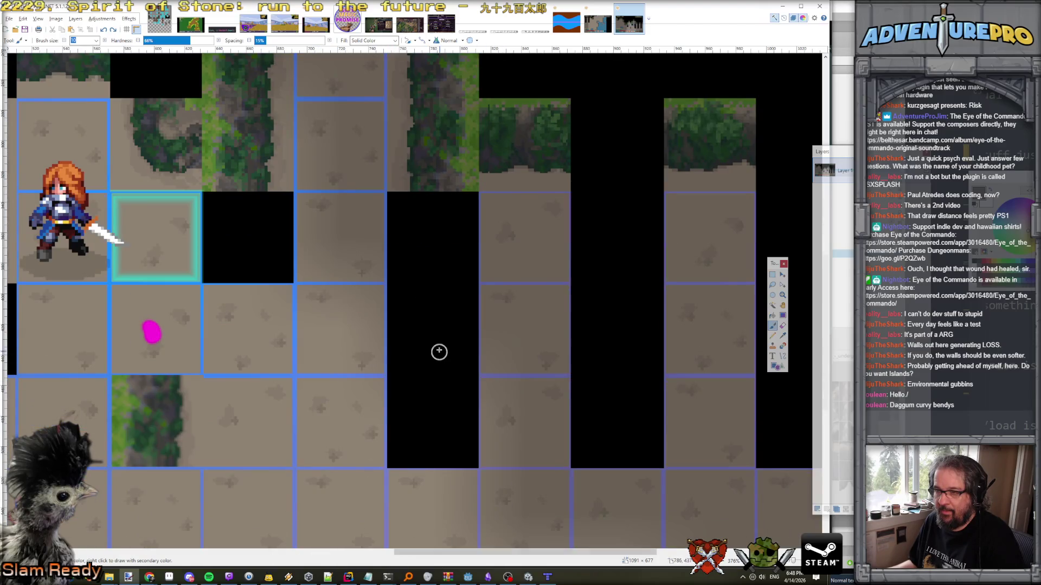
pyautogui.scroll(3, 439, 349)
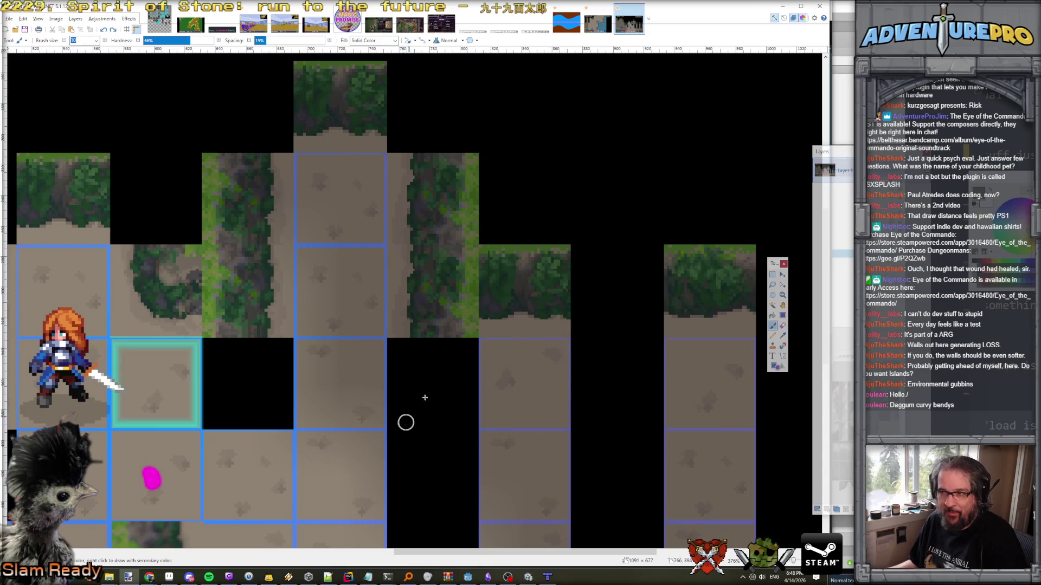
pyautogui.scroll(2, 516, 304)
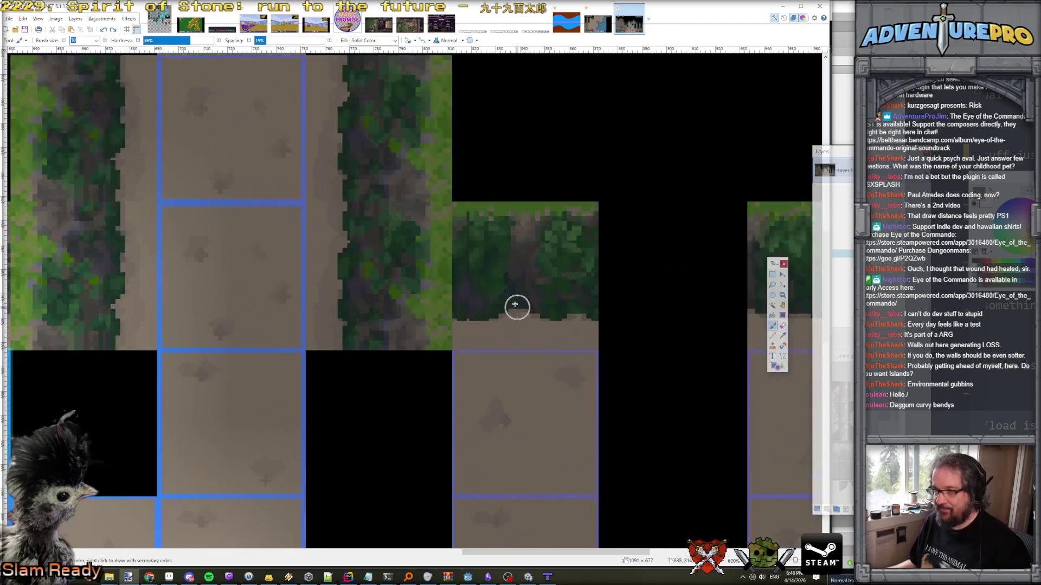
pyautogui.press('k')
pyautogui.click(474, 296)
pyautogui.moveTo(463, 318)
pyautogui.mouseDown()
pyautogui.moveTo(471, 325)
pyautogui.moveTo(448, 349)
pyautogui.moveTo(456, 332)
pyautogui.moveTo(479, 325)
pyautogui.mouseUp()
pyautogui.moveTo(569, 317)
pyautogui.mouseDown()
pyautogui.moveTo(595, 334)
pyautogui.moveTo(581, 312)
pyautogui.mouseUp()
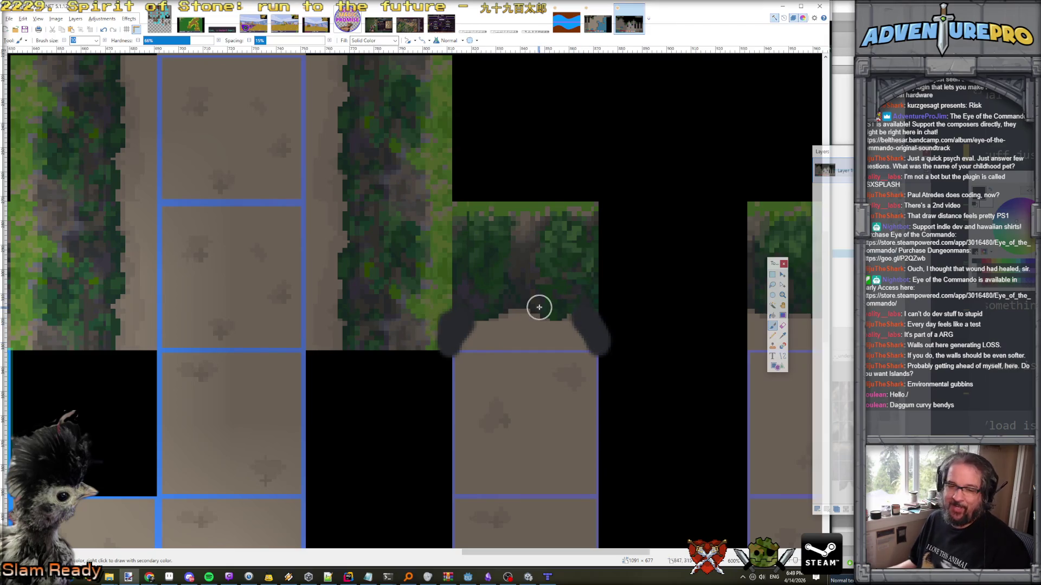
pyautogui.scroll(2, 539, 307)
pyautogui.click(540, 185)
pyautogui.click(675, 189)
pyautogui.click(683, 320)
pyautogui.click(678, 471)
pyautogui.click(385, 463)
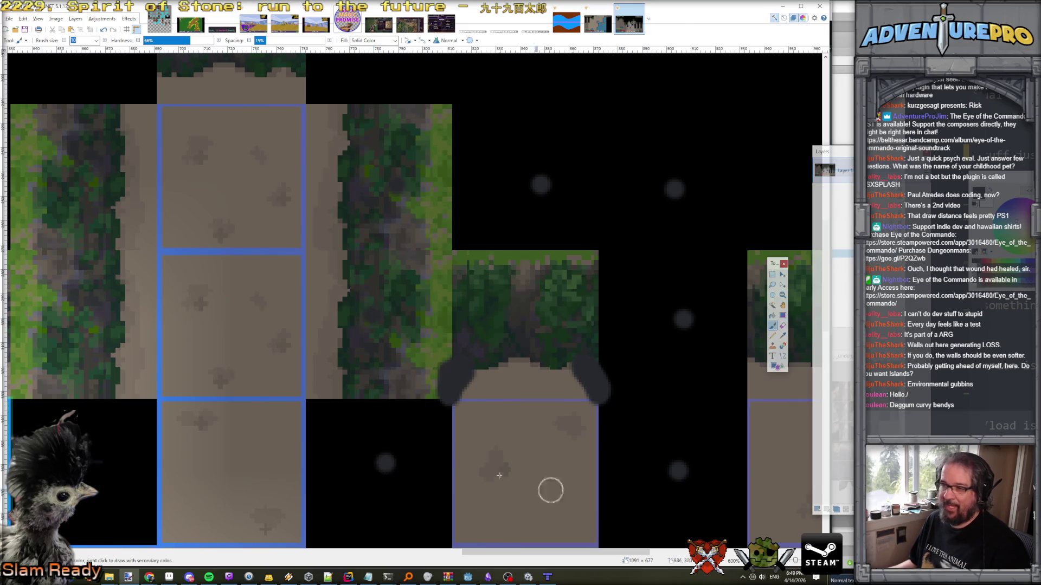
pyautogui.keyDown('ctrl'); pyautogui.scroll(-2, 621, 343); pyautogui.keyUp('ctrl')
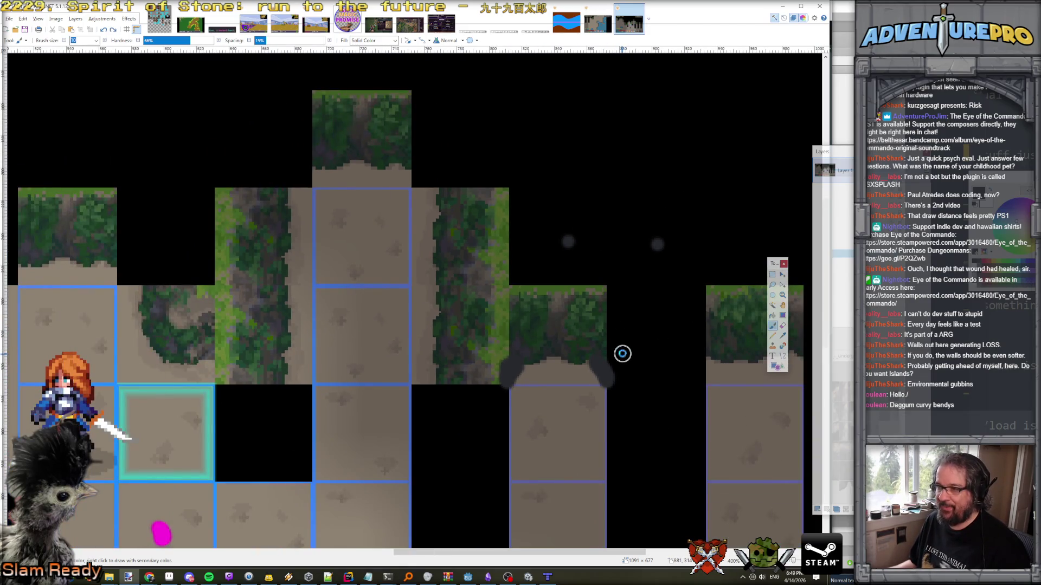
pyautogui.scroll(-3, 623, 353)
pyautogui.keyDown('ctrl'); pyautogui.scroll(-5, 622, 354); pyautogui.keyUp('ctrl')
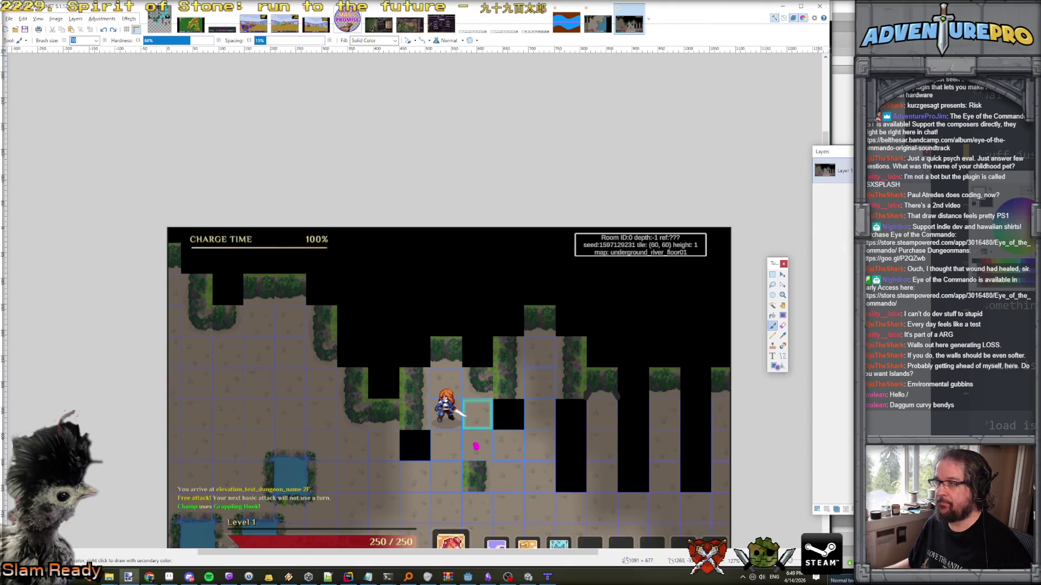
# Switch from the other windows to Aseprite's dungeon tileset sprite.
pyautogui.hotkey('alt', 'Tab')
pyautogui.hotkey('alt', 'Tab')
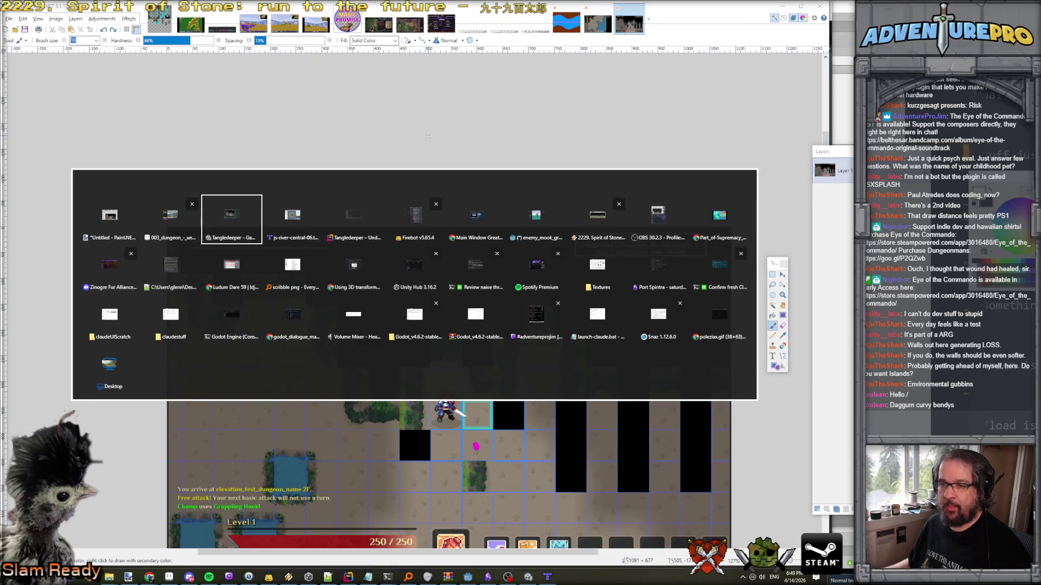
pyautogui.hotkey('alt', 'Tab')
pyautogui.hotkey('alt', 'shift', 'Tab')
pyautogui.hotkey('alt', 'shift', 'Tab')
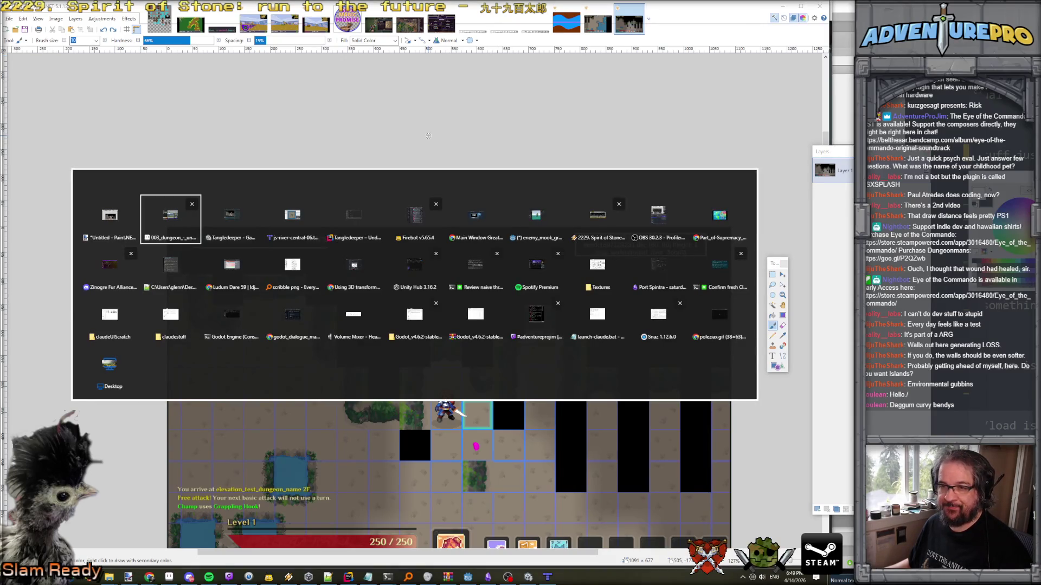
# Zoom and pan across the tileset to inspect the rounded stone cliff walls around the void areas.
pyautogui.scroll(-5, 429, 135)
pyautogui.scroll(5, 358, 157)
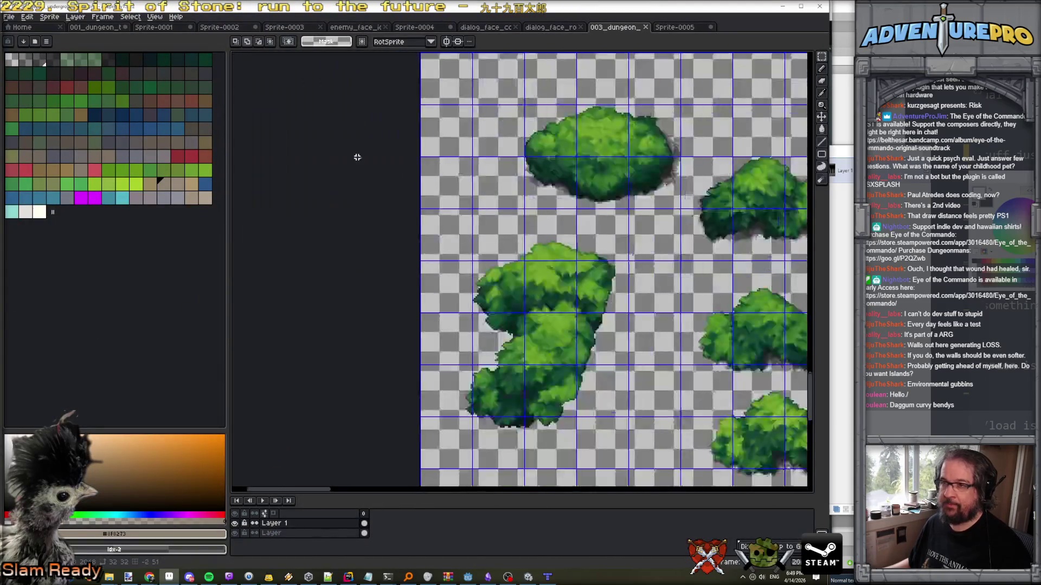
pyautogui.scroll(-6, 464, 132)
pyautogui.moveTo(487, 137); pyautogui.dragTo(486, 165)
pyautogui.scroll(5, 486, 165)
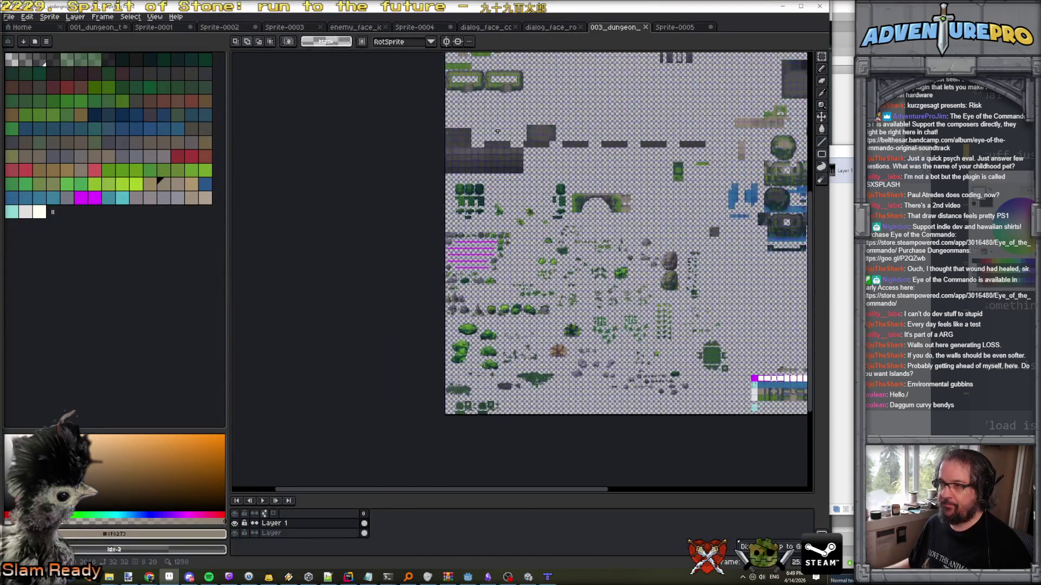
pyautogui.scroll(-1, 483, 197)
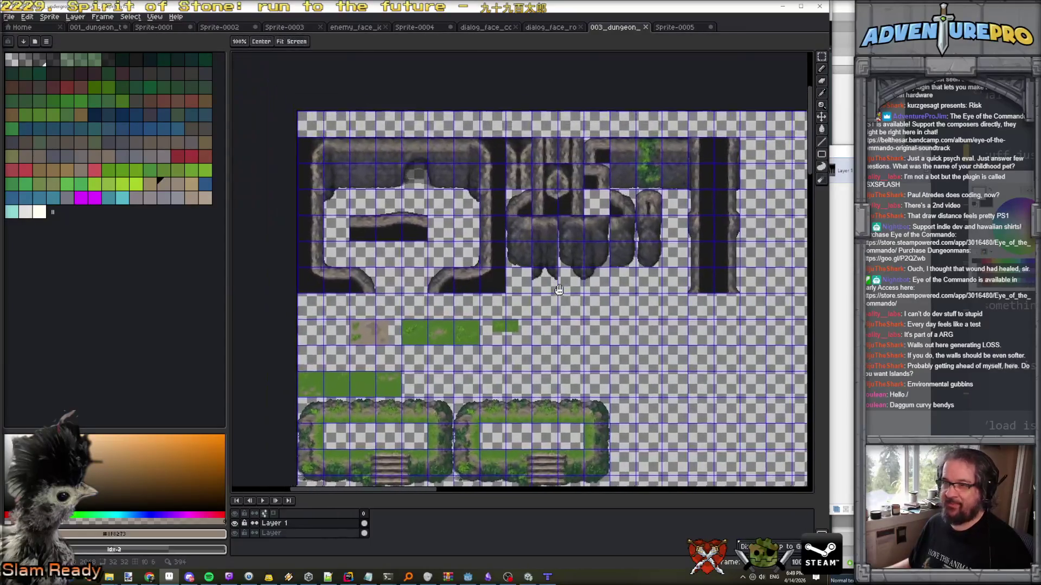
pyautogui.scroll(3, 369, 183)
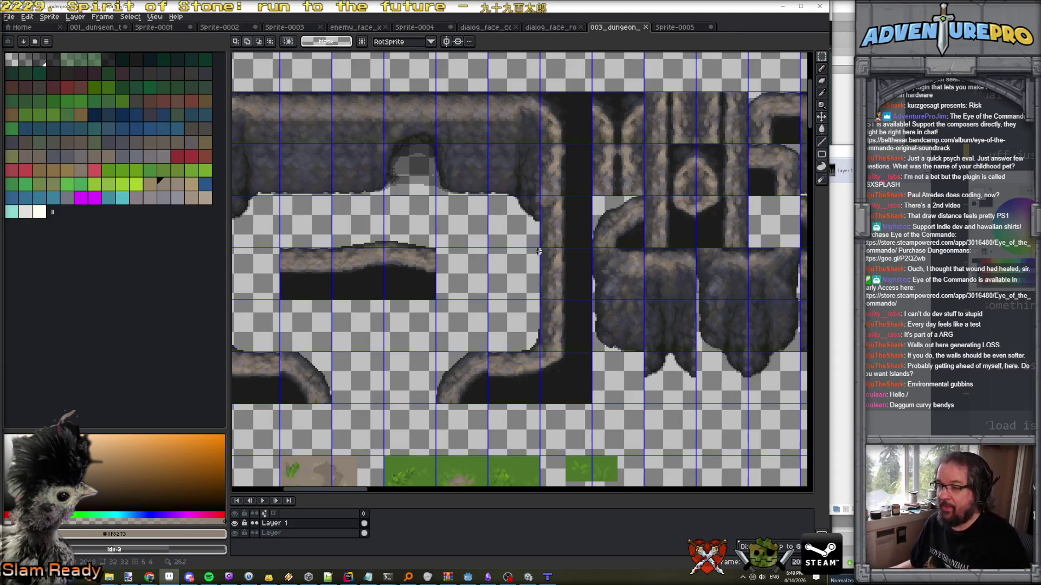
pyautogui.scroll(-2, 563, 312)
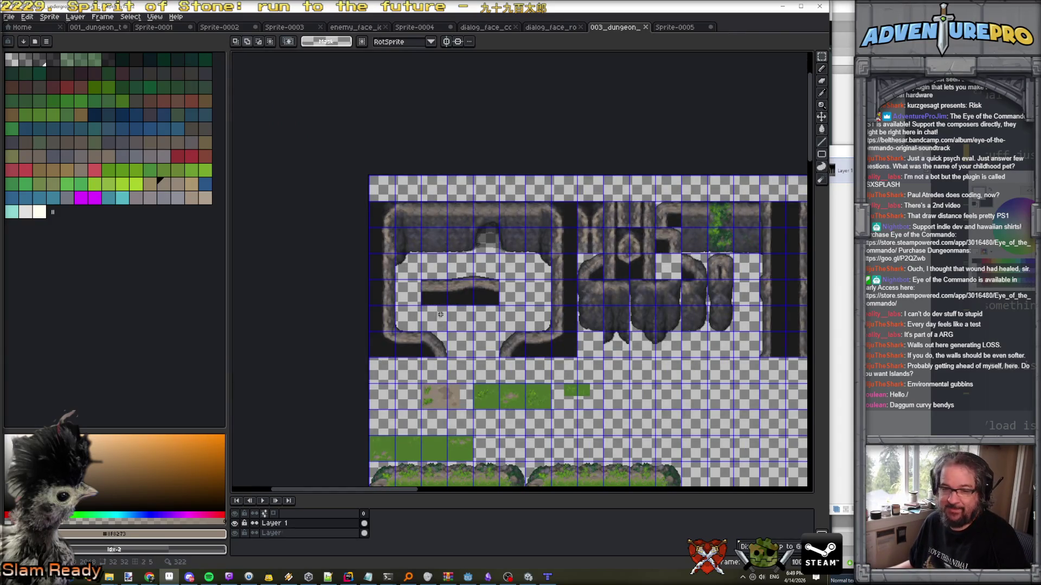
pyautogui.scroll(2, 496, 277)
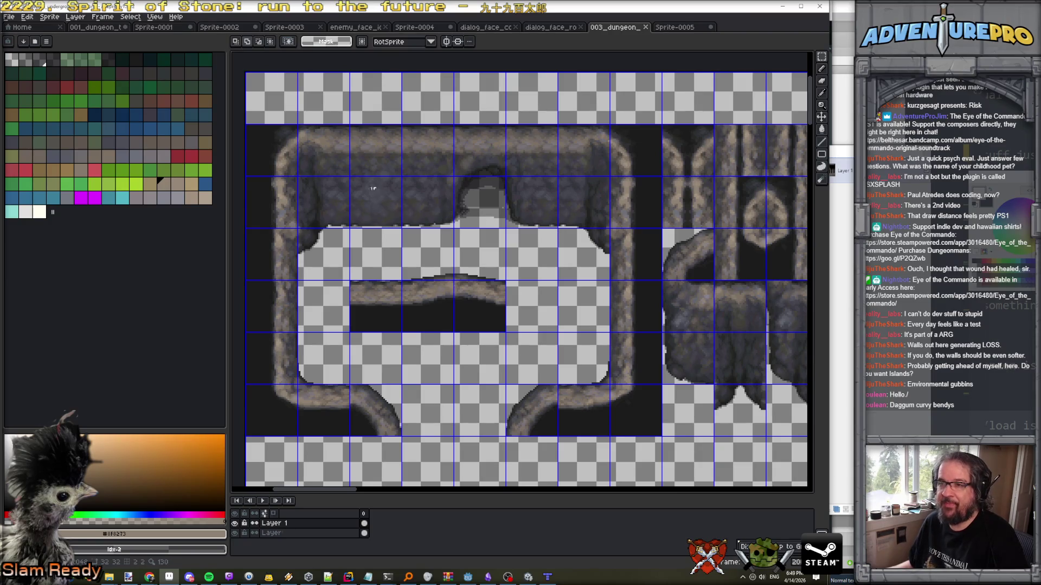
pyautogui.scroll(-2, 365, 142)
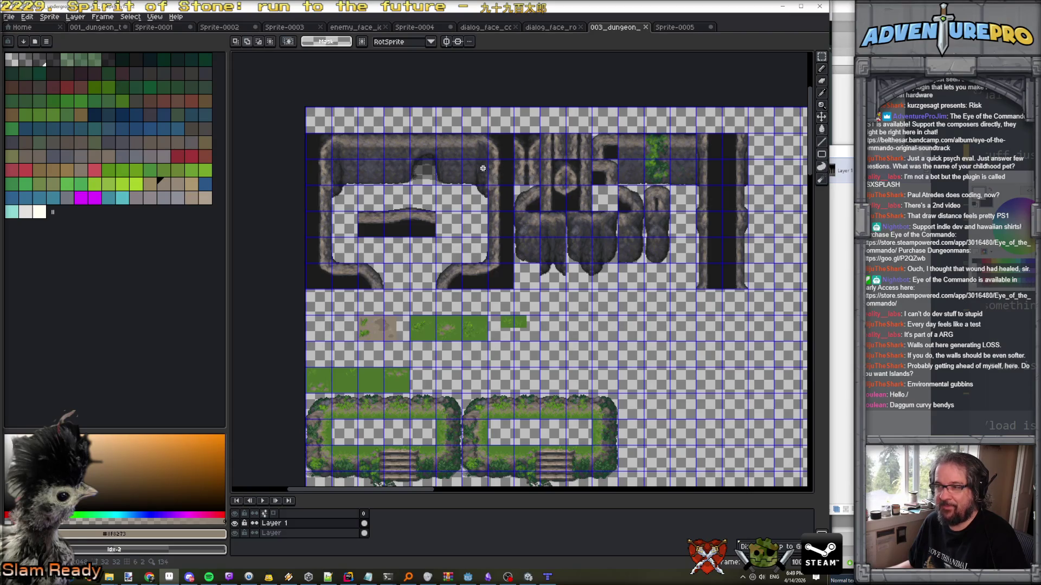
pyautogui.scroll(2, 359, 161)
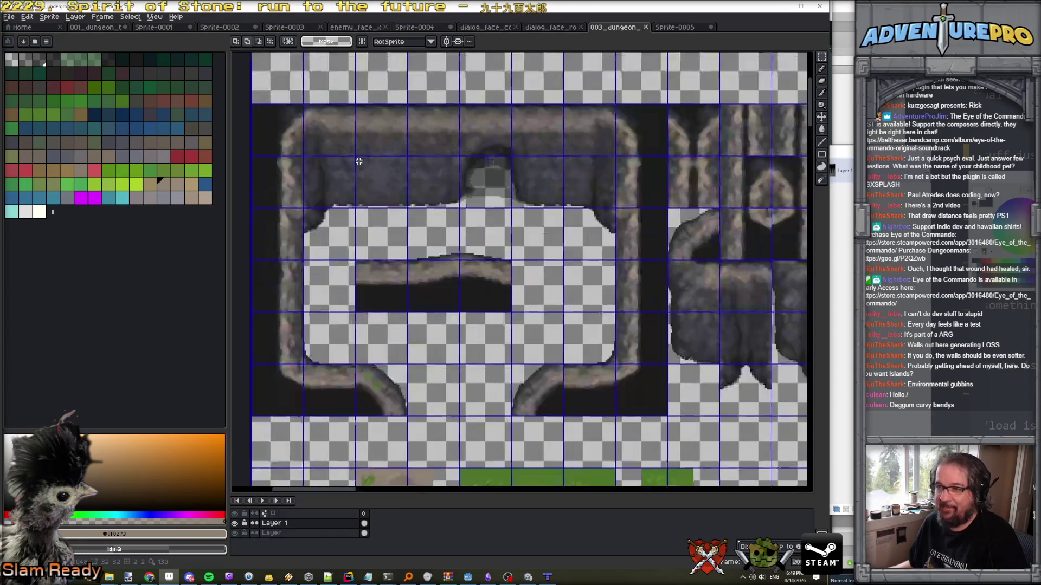
pyautogui.scroll(-2, 358, 162)
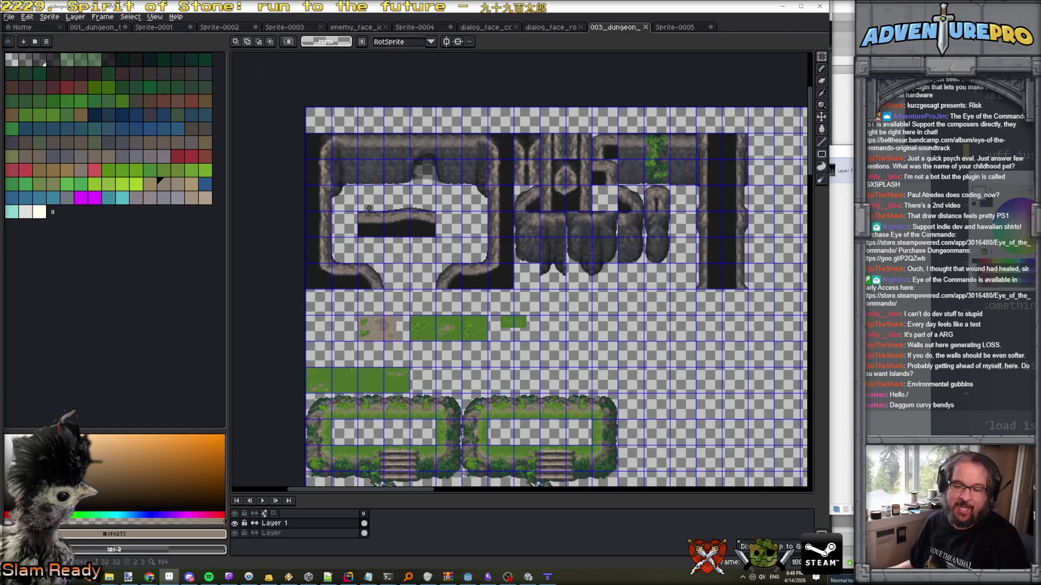
pyautogui.scroll(2, 369, 208)
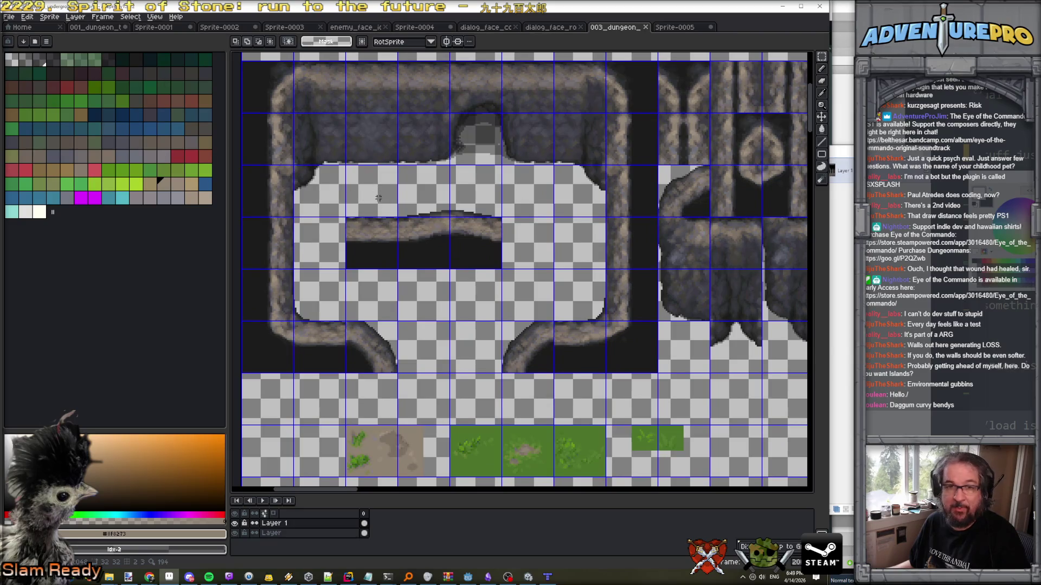
pyautogui.scroll(-3, 378, 198)
pyautogui.scroll(1, 379, 185)
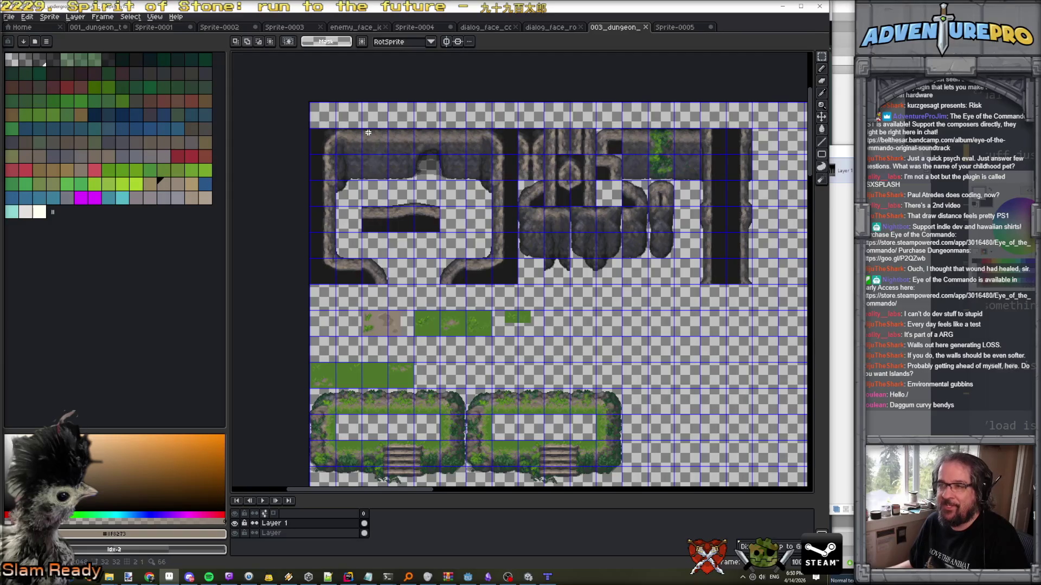
pyautogui.scroll(-1, 387, 206)
pyautogui.scroll(1, 387, 206)
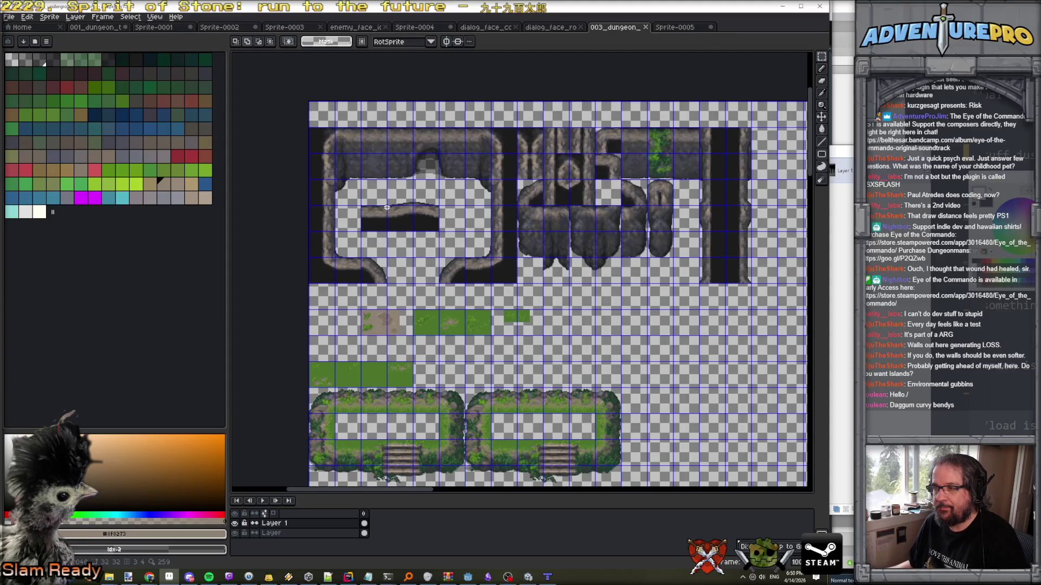
pyautogui.scroll(-3, 387, 207)
pyautogui.scroll(1, 387, 207)
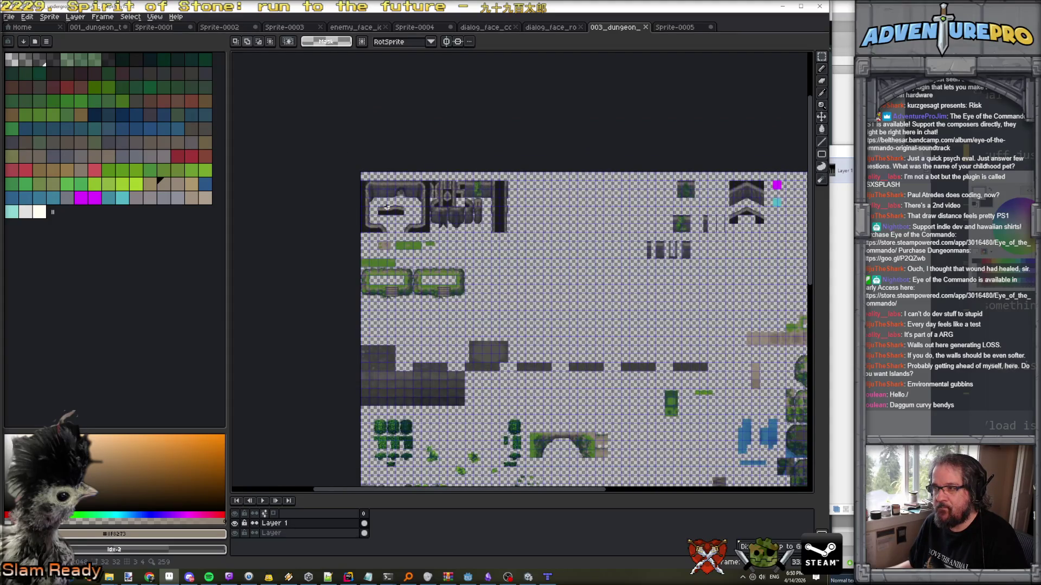
pyautogui.scroll(3, 386, 207)
pyautogui.scroll(-1, 387, 207)
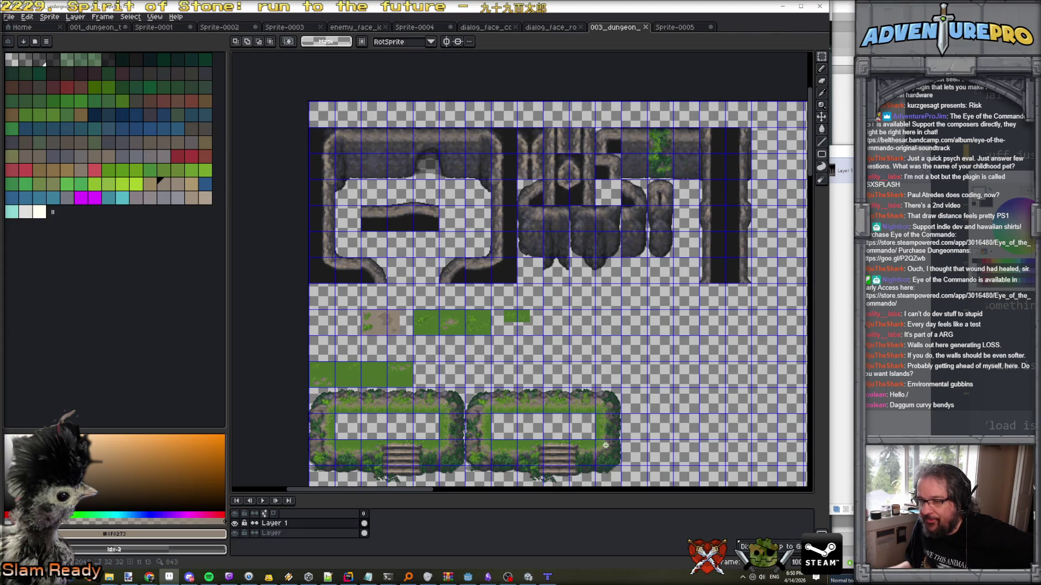
pyautogui.scroll(-3, 596, 433)
pyautogui.scroll(1, 584, 401)
pyautogui.scroll(1, 538, 283)
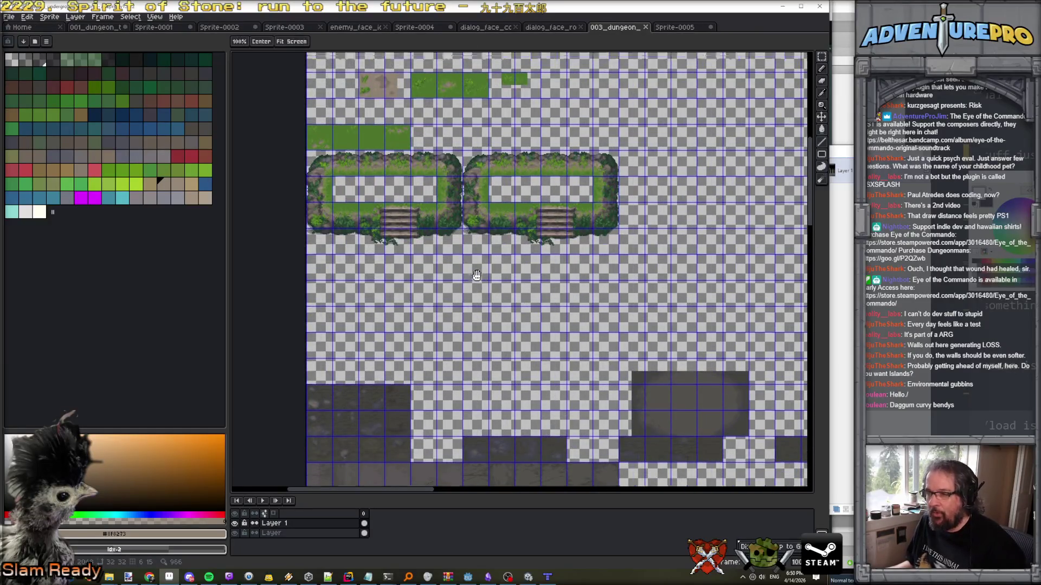
pyautogui.scroll(5, 456, 217)
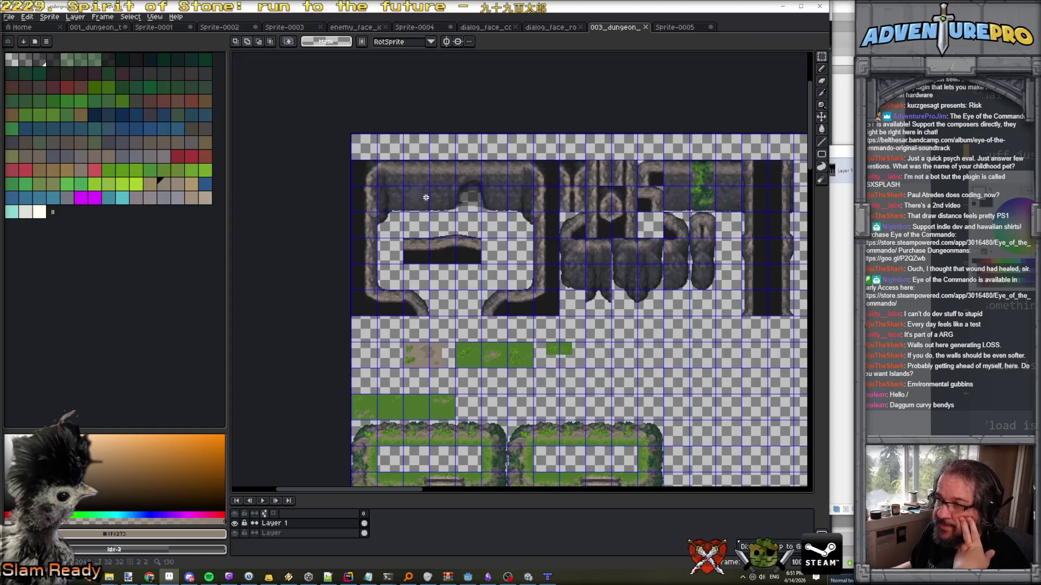
# Scroll and zoom the tilesheet to the grass-edged cliff tiles, stair pieces and blue water block.
pyautogui.hscroll(10, 426, 197)
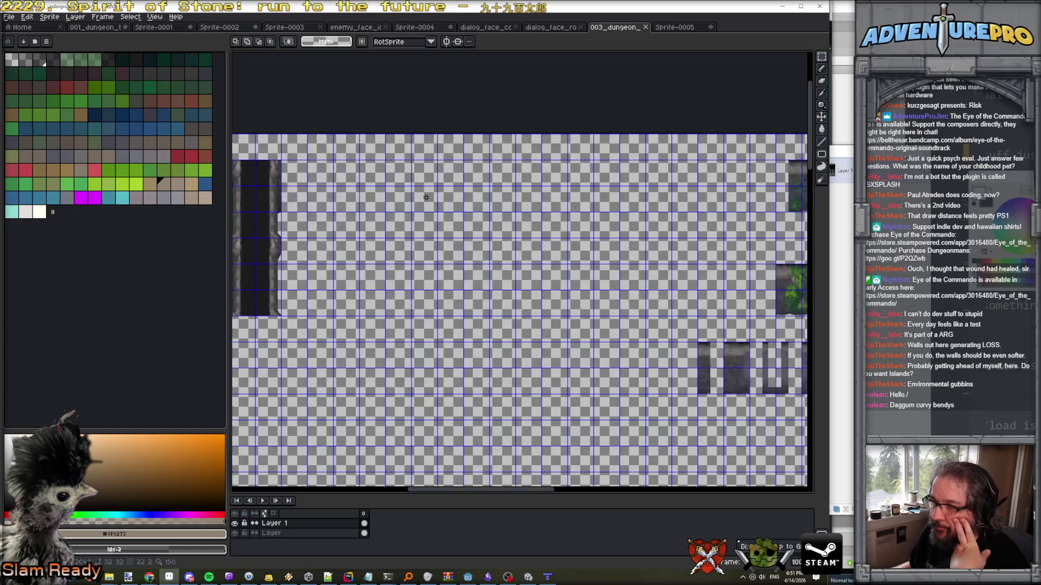
pyautogui.scroll(-4, 426, 197)
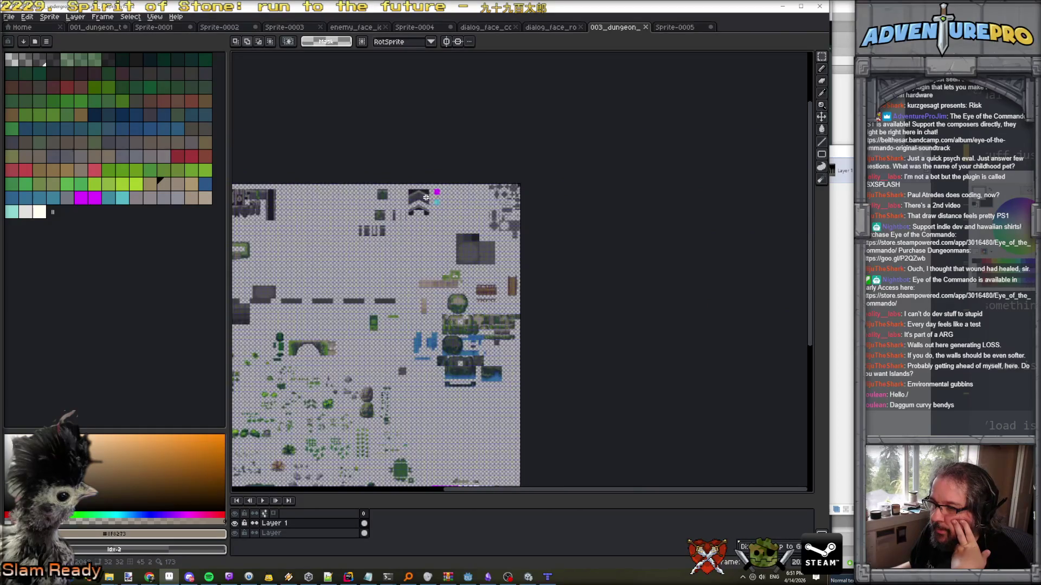
pyautogui.scroll(2, 426, 198)
pyautogui.scroll(-2, 425, 197)
pyautogui.scroll(4, 587, 349)
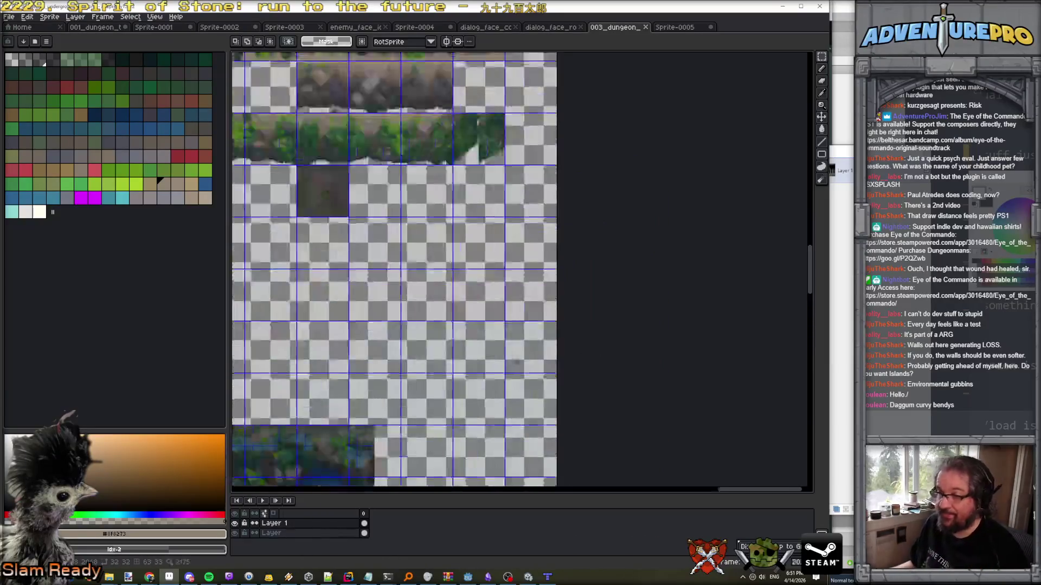
pyautogui.hscroll(-5, 440, 317)
pyautogui.scroll(2, 441, 317)
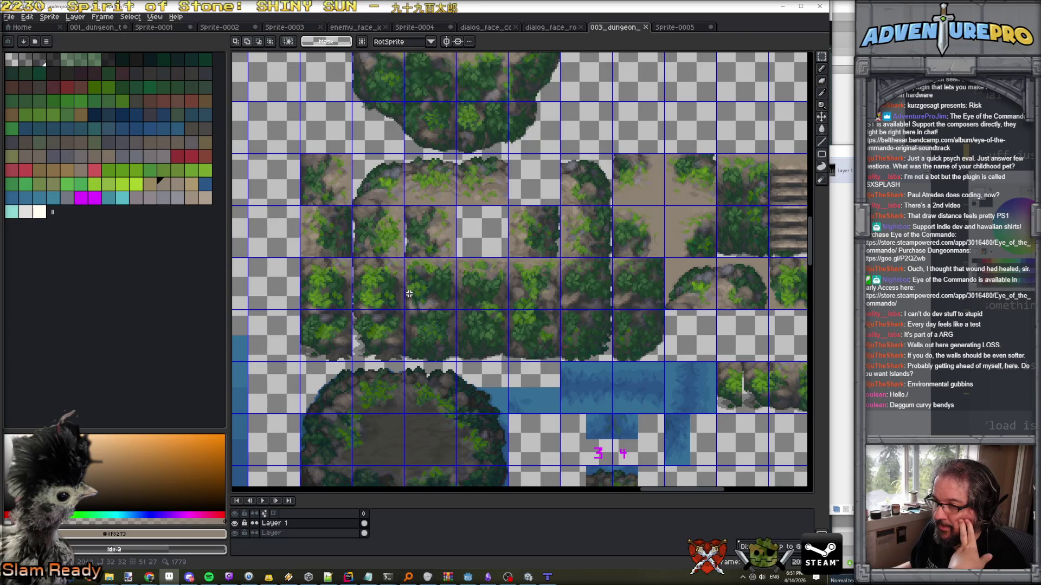
pyautogui.scroll(-2, 409, 293)
pyautogui.scroll(2, 409, 293)
pyautogui.scroll(-2, 409, 293)
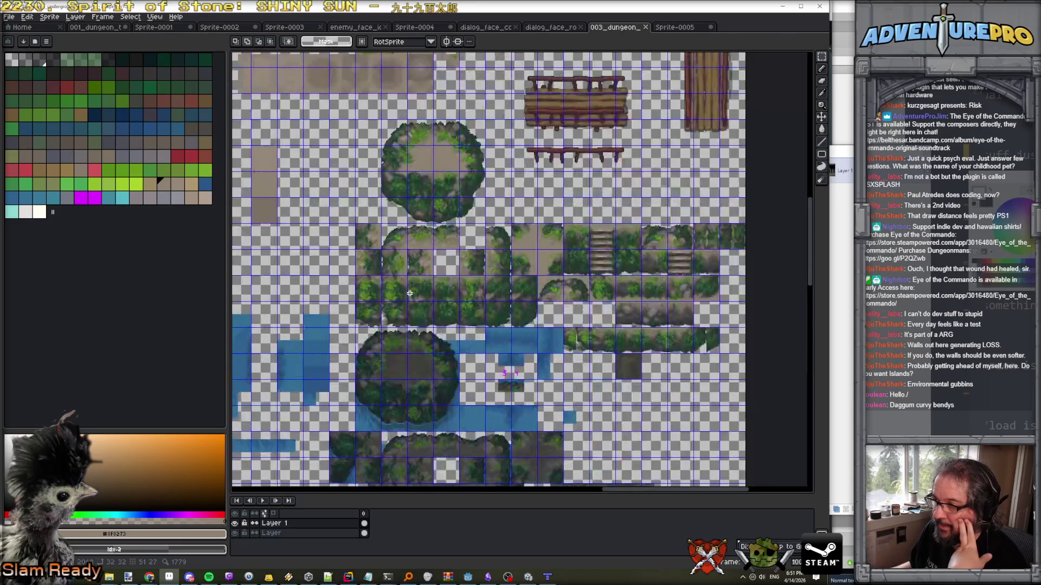
pyautogui.scroll(2, 601, 301)
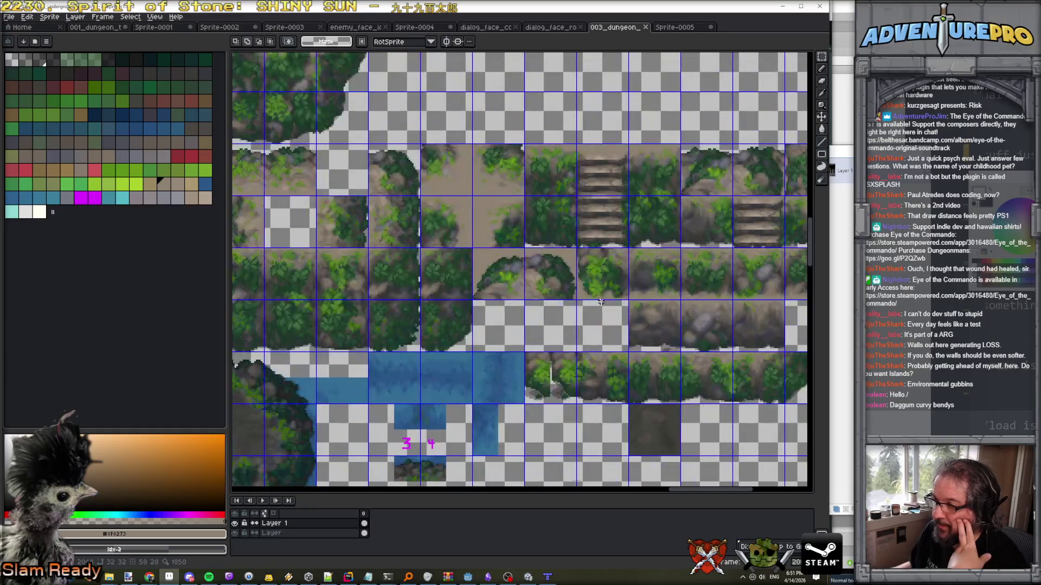
pyautogui.scroll(-2, 600, 302)
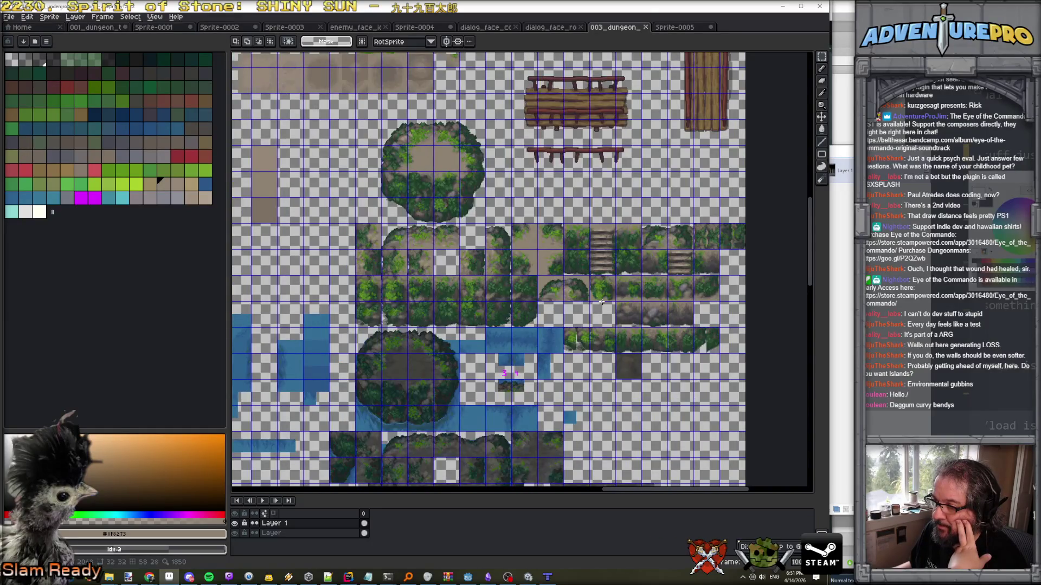
pyautogui.scroll(2, 600, 301)
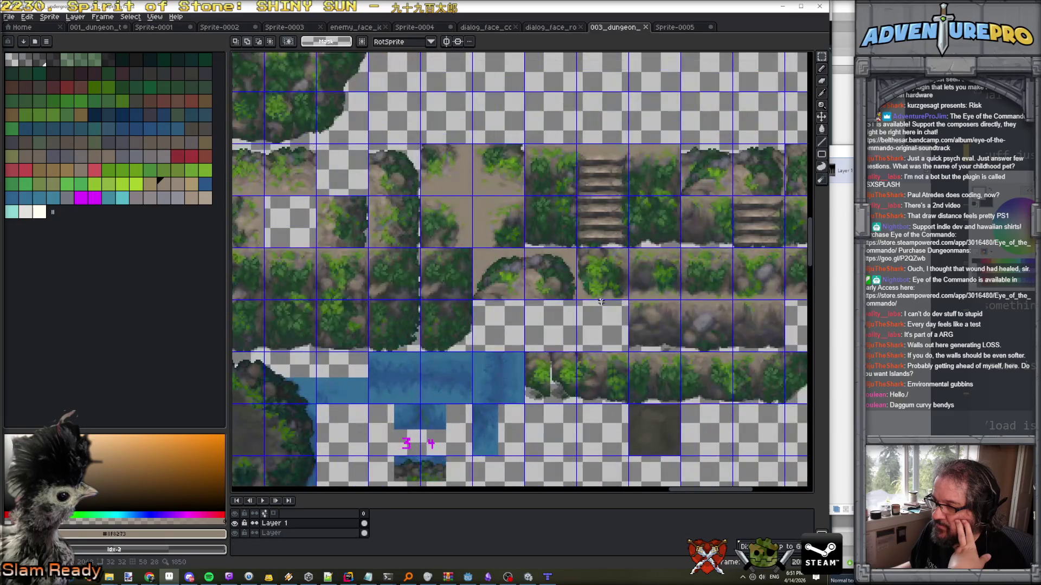
pyautogui.scroll(-2, 724, 308)
pyautogui.scroll(2, 724, 308)
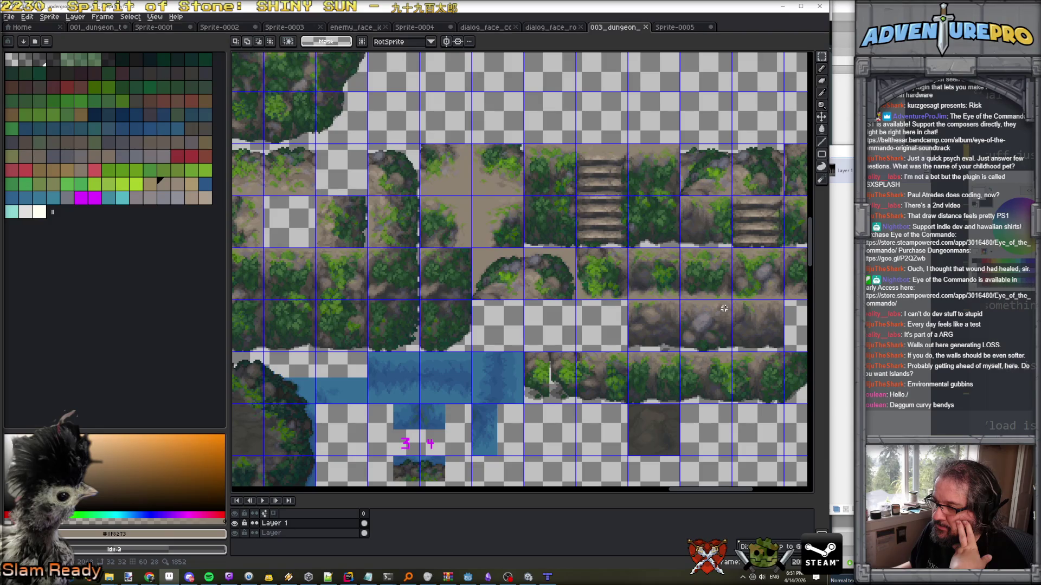
pyautogui.scroll(-2, 724, 308)
pyautogui.scroll(2, 724, 308)
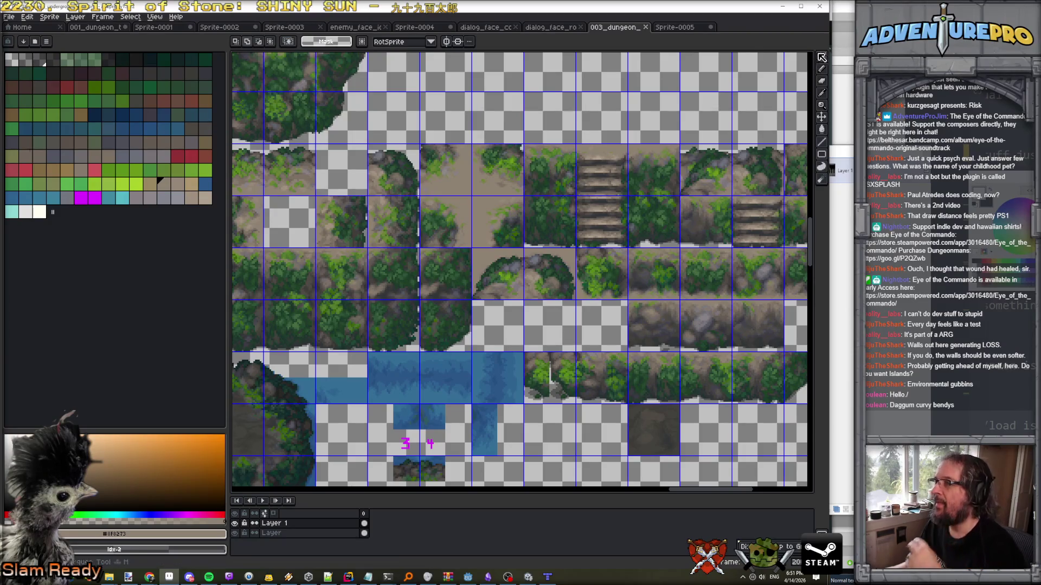
# Select the block of vine-covered cliff tiles on the tilesheet, cancelling the sprite sheet export.
pyautogui.press('m')
pyautogui.moveTo(627, 247); pyautogui.dragTo(804, 348)
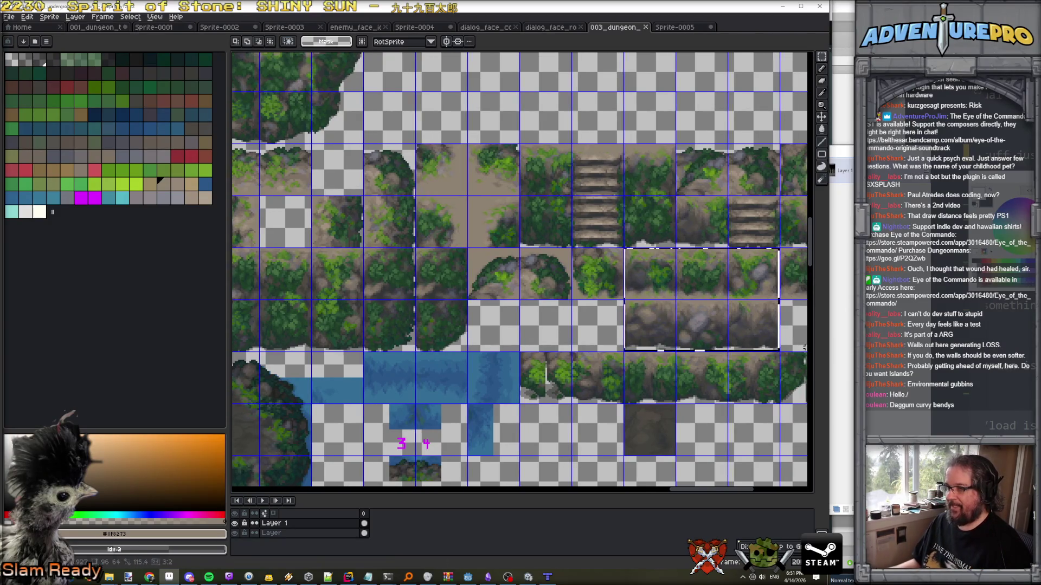
pyautogui.hotkey('ctrl', 'e')
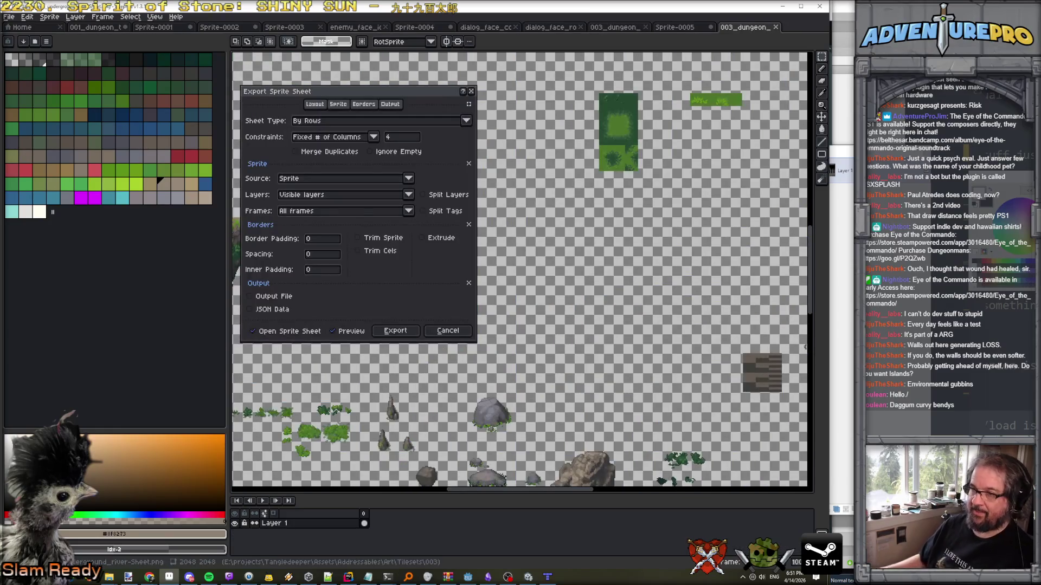
pyautogui.click(448, 330)
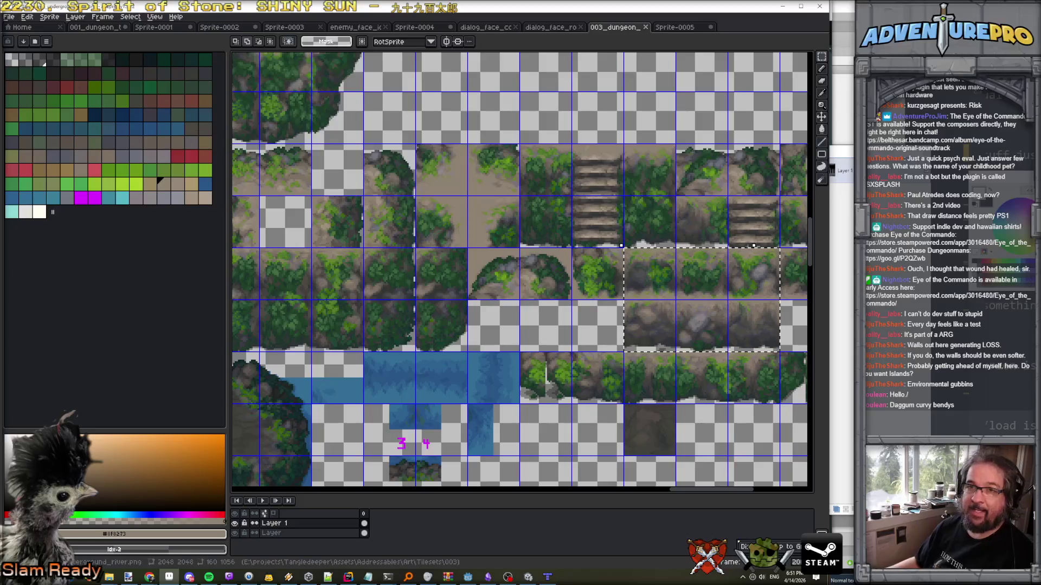
# Create a new blank sprite, Sprite-0006, with the width cleared and height kept at 64px.
pyautogui.click(33, 18)
pyautogui.click(43, 45)
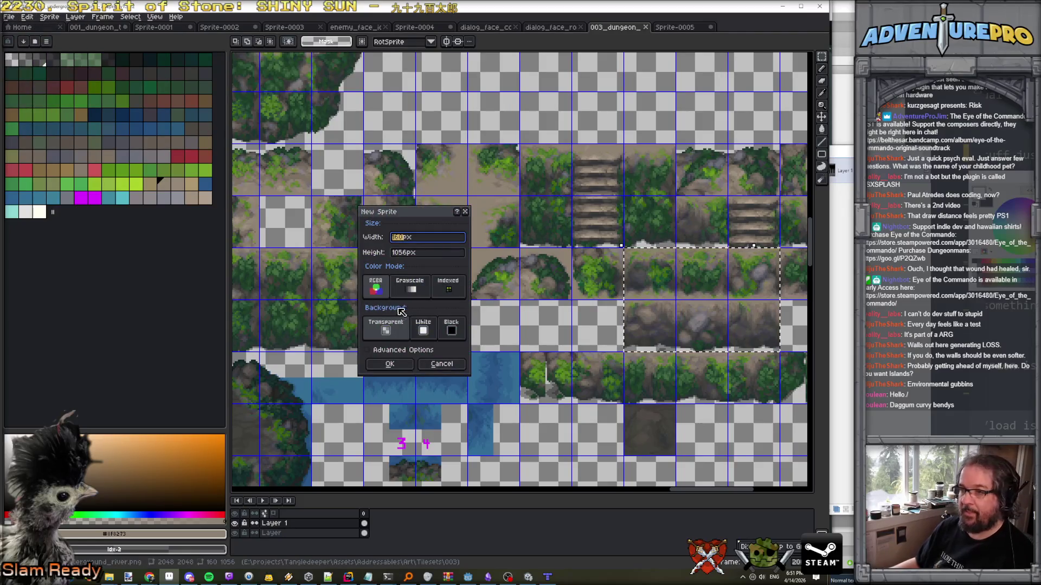
pyautogui.press('Escape')
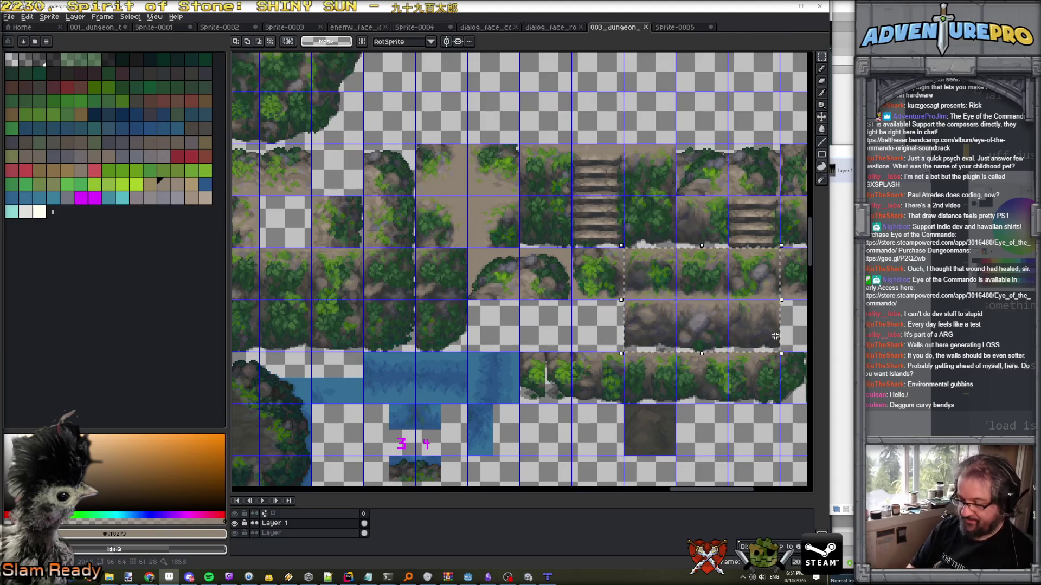
pyautogui.click(9, 17)
pyautogui.click(17, 29)
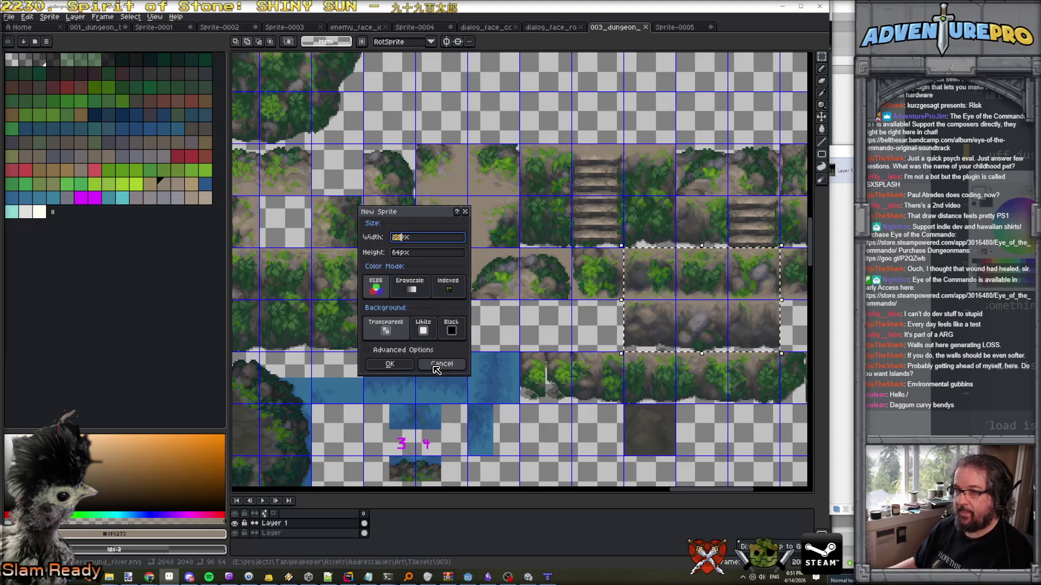
pyautogui.press('BackSpace')
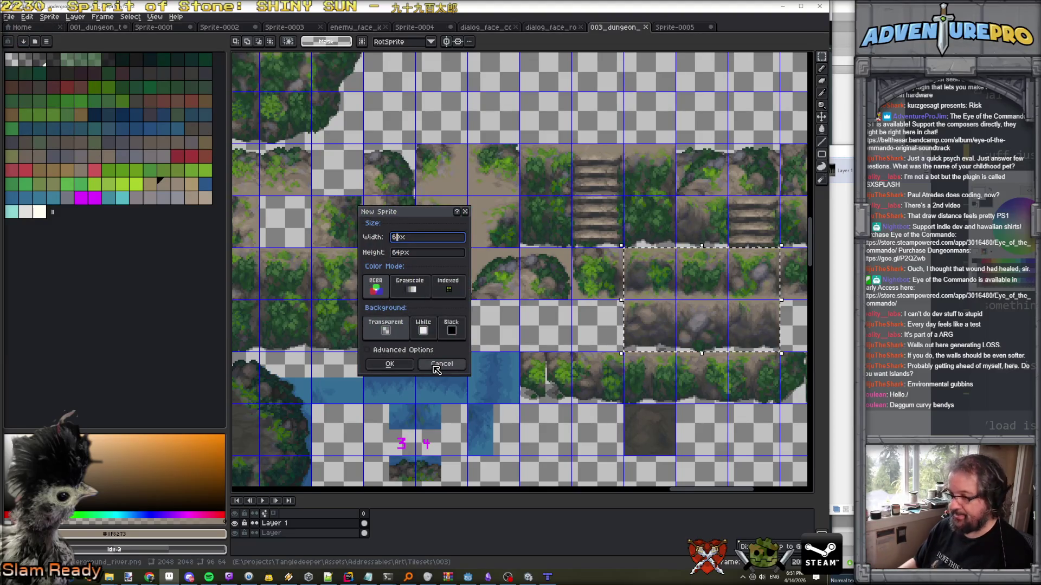
pyautogui.press('Return')
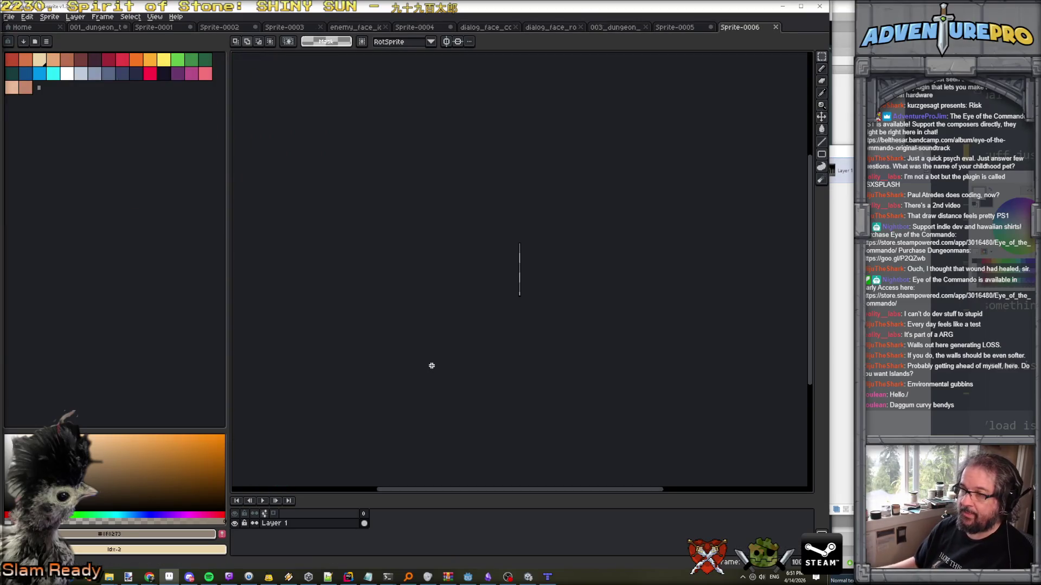
# Enlarge Sprite-0006's canvas through Canvas Size, entering new width and height values.
pyautogui.click(49, 17)
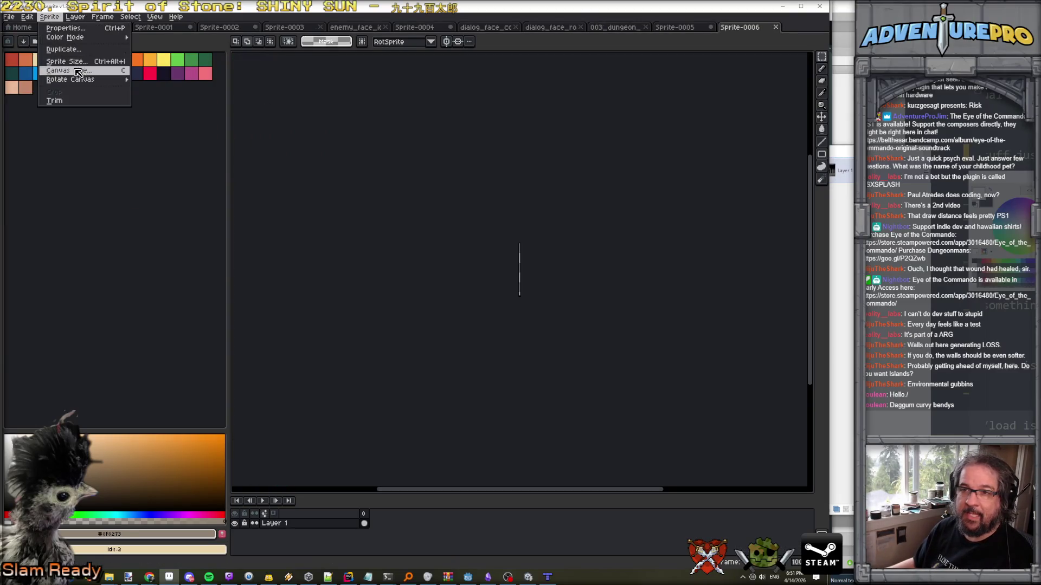
pyautogui.click(76, 70)
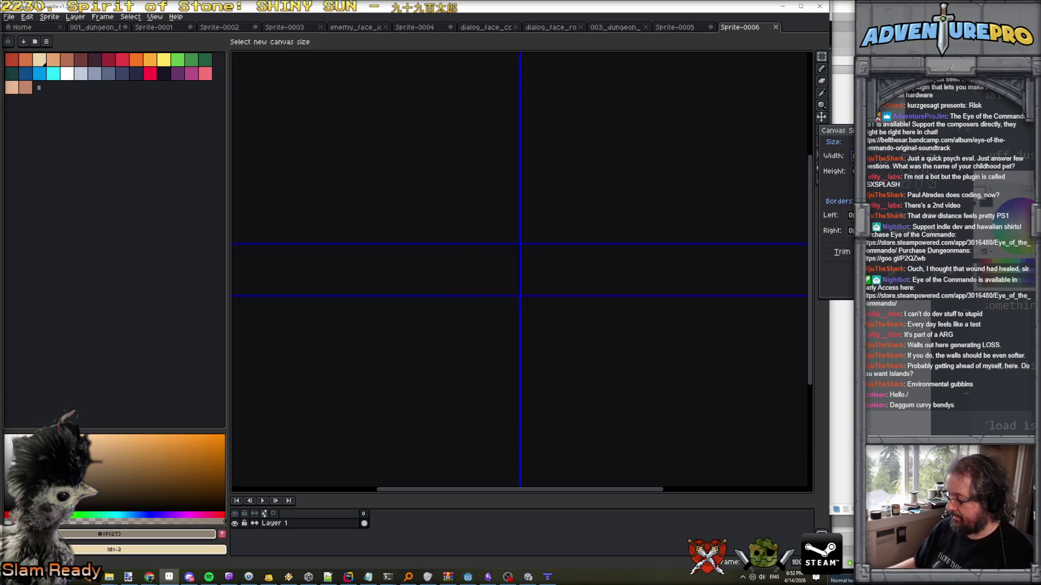
pyautogui.write('32')
pyautogui.press('BackSpace')
pyautogui.write('12')
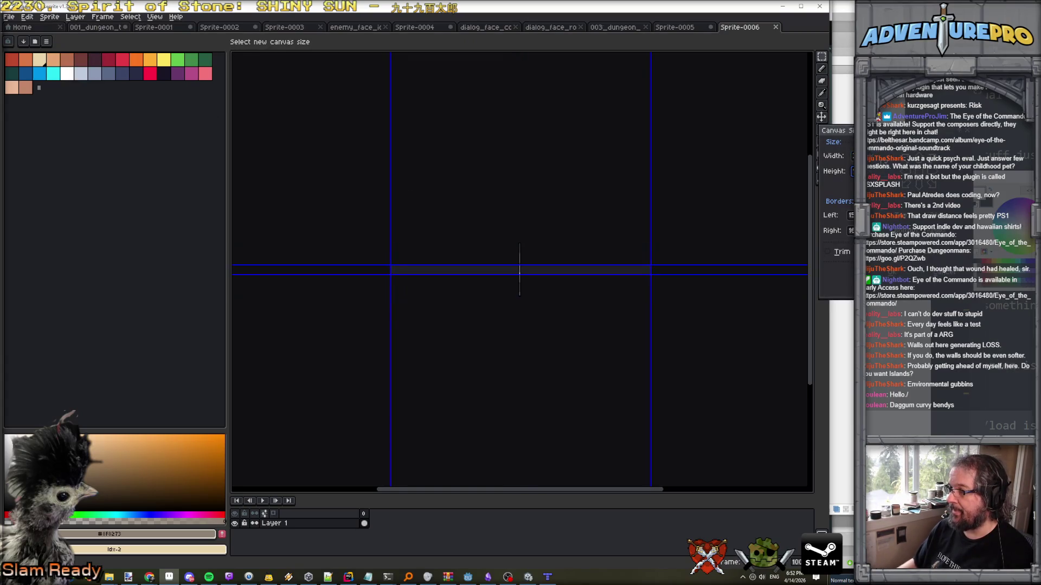
pyautogui.press('Return')
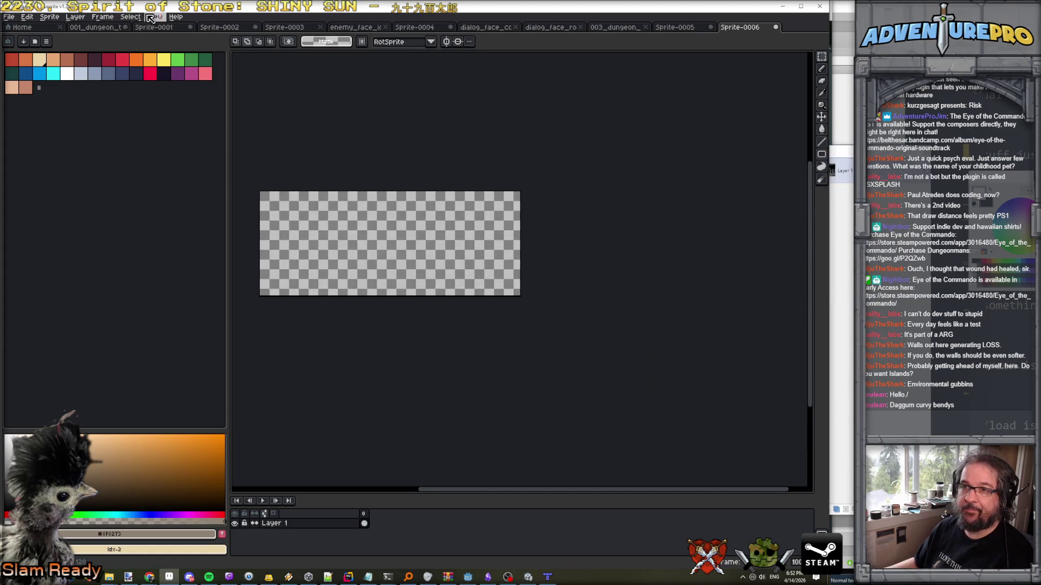
# Set up the tile grid in Grid Settings, entering 4 for cell width and height.
pyautogui.click(154, 17)
pyautogui.moveTo(194, 62)
pyautogui.click(320, 63)
pyautogui.click(388, 293)
pyautogui.write('4')
pyautogui.press('Tab')
pyautogui.write('4')
pyautogui.press('Return')
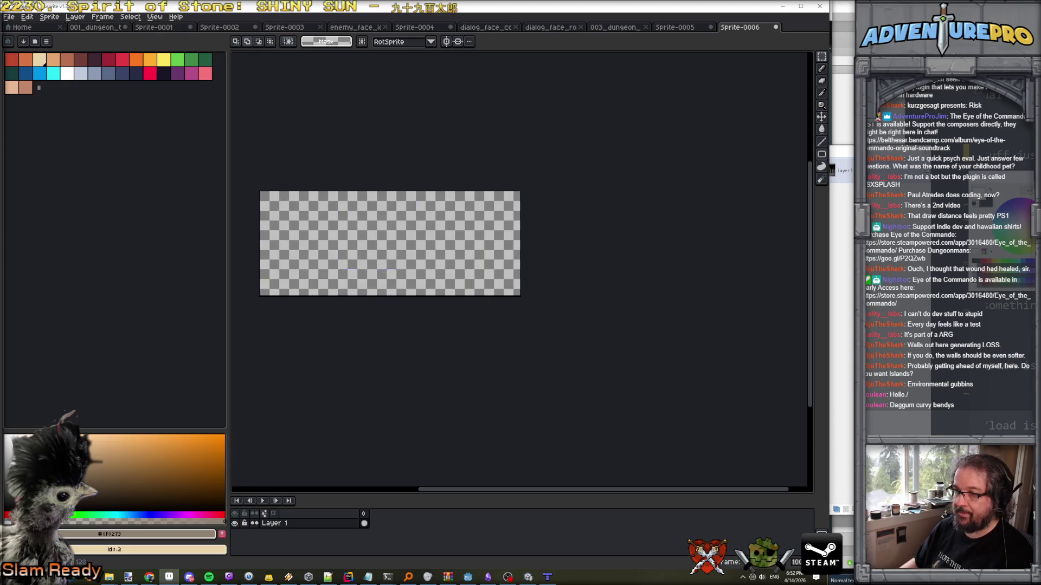
# Paste the 96×64 block of vine cliff tiles and commit it at the canvas top-left.
pyautogui.hotkey('ctrl', 'v')
pyautogui.moveTo(539, 282)
pyautogui.mouseDown()
pyautogui.moveTo(369, 228)
pyautogui.moveTo(320, 228)
pyautogui.mouseUp()
pyautogui.scroll(2, 323, 230)
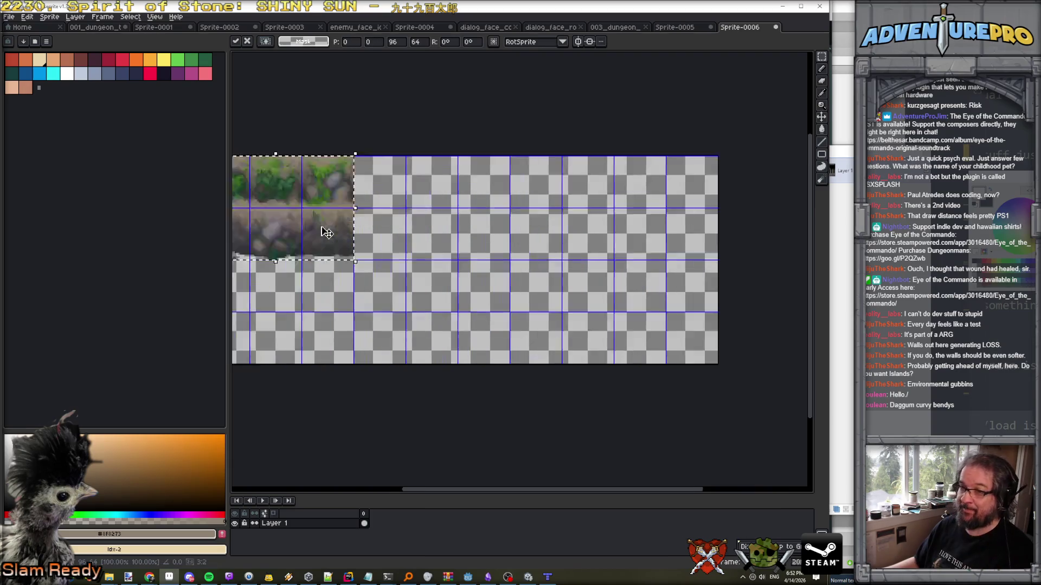
pyautogui.scroll(-2, 364, 243)
pyautogui.press('Return')
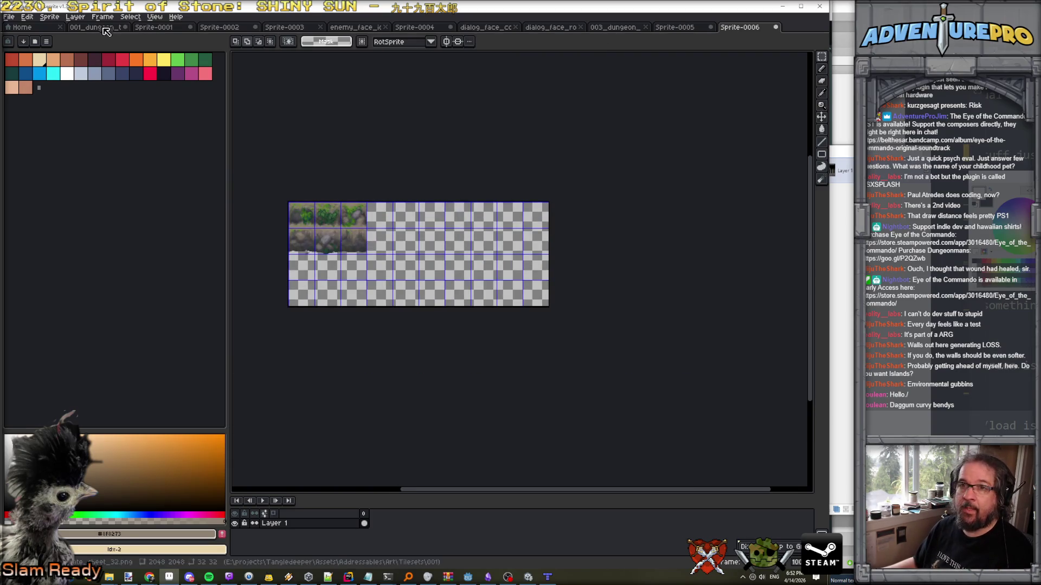
pyautogui.click(75, 17)
# Create a new layer, move it under Layer 1 and name it 'ground'.
pyautogui.moveTo(96, 67)
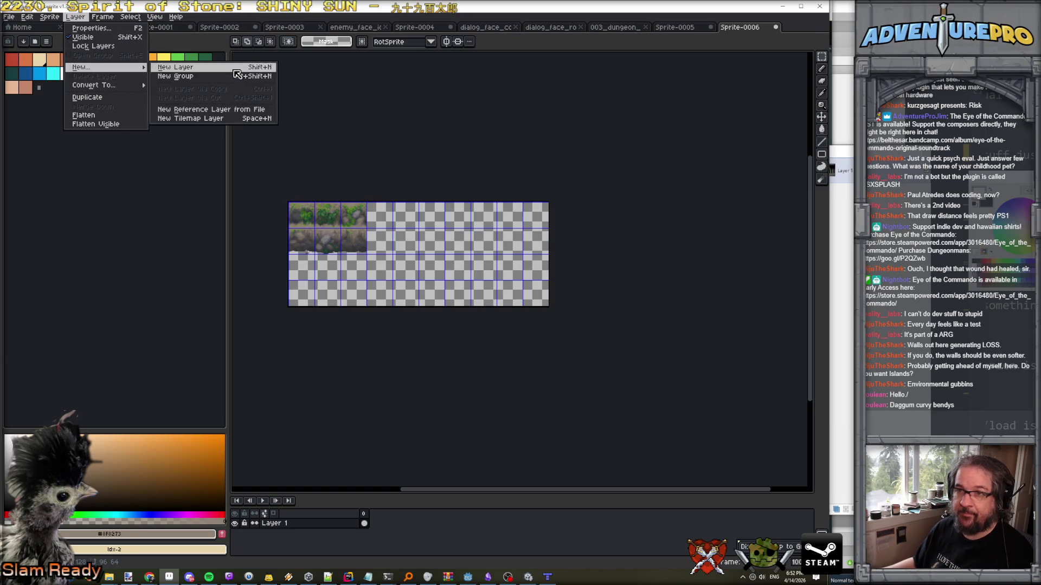
pyautogui.click(155, 70)
pyautogui.moveTo(306, 540); pyautogui.dragTo(305, 537)
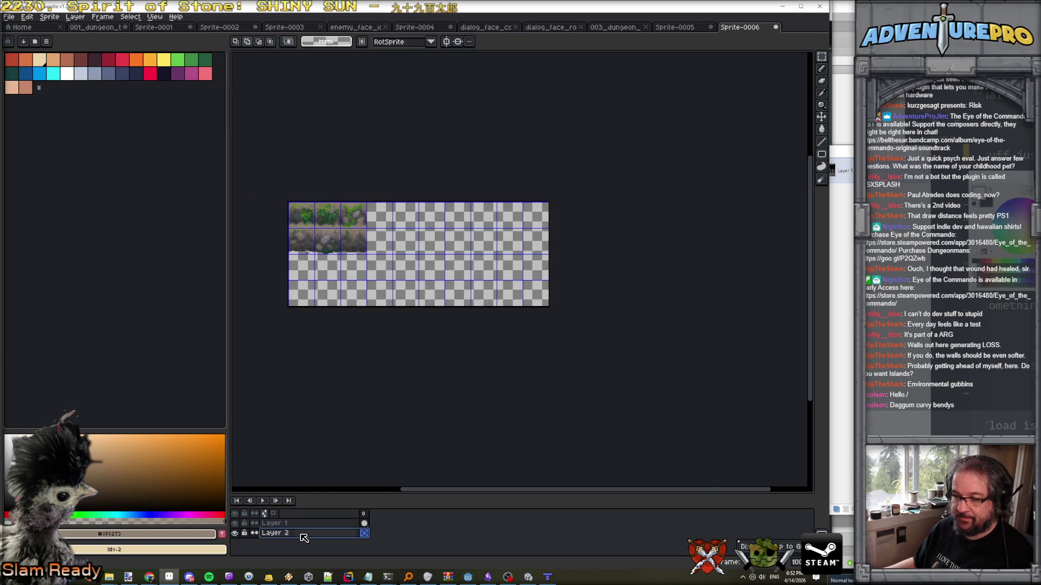
pyautogui.doubleClick(303, 533)
pyautogui.write('ground')
pyautogui.press('Return')
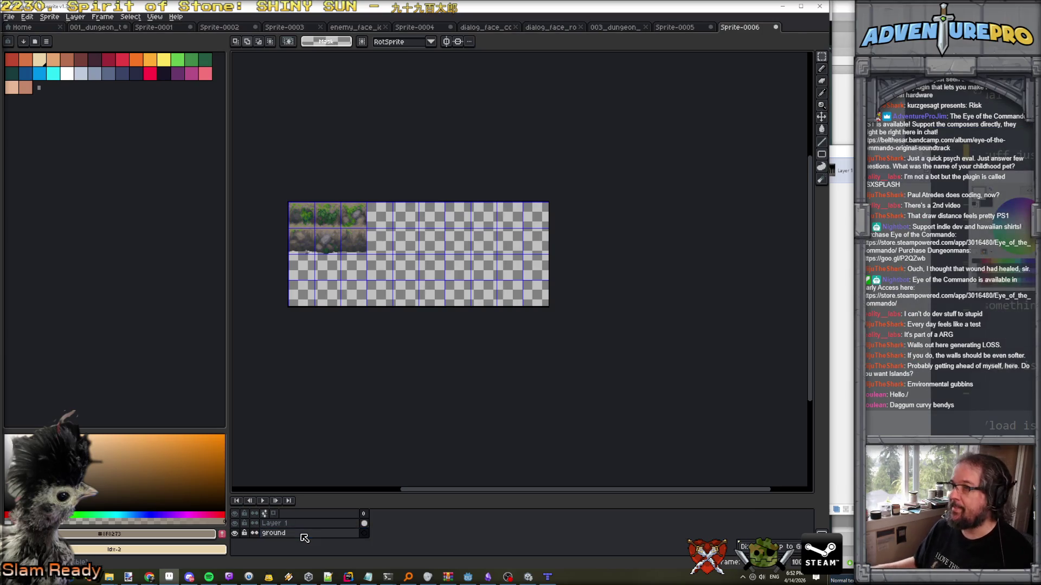
# In the 003_dungeon tileset, select the four dirt tiles in the middle row.
pyautogui.click(674, 30)
pyautogui.click(613, 27)
pyautogui.scroll(-3, 598, 73)
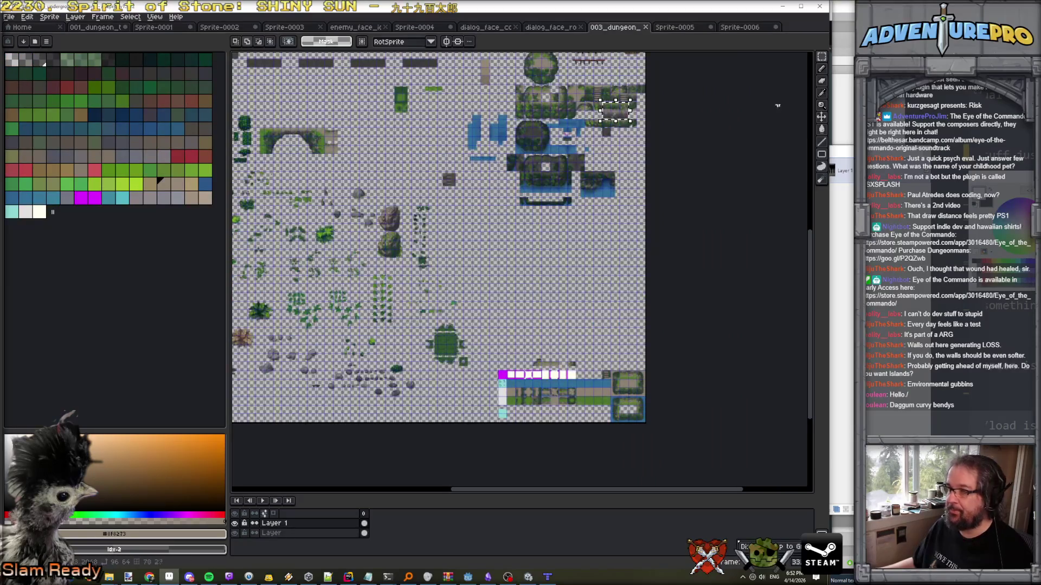
pyautogui.scroll(3, 630, 386)
pyautogui.scroll(2, 629, 386)
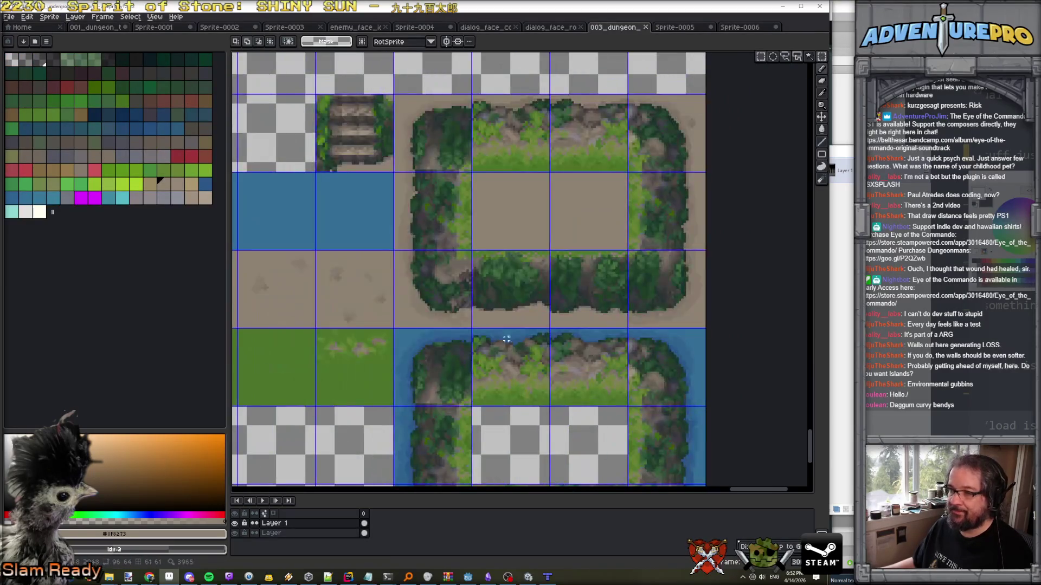
pyautogui.scroll(-1, 407, 291)
pyautogui.scroll(1, 407, 291)
pyautogui.moveTo(343, 254); pyautogui.dragTo(666, 333)
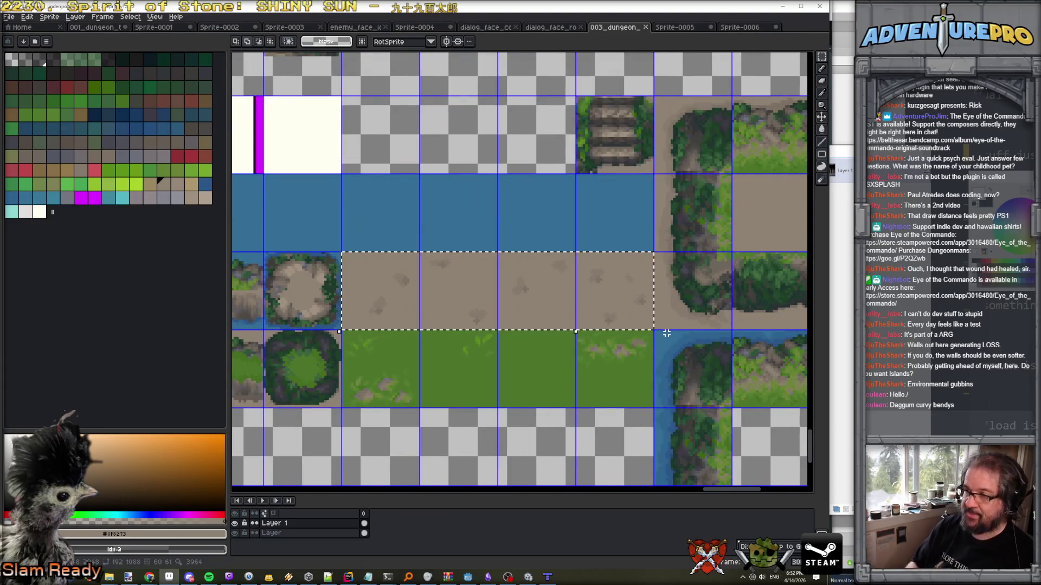
# Copy the dirt tiles, undo a mistaken paste, and return to Sprite-0005.
pyautogui.hotkey('ctrl', 'Tab')
pyautogui.hotkey('ctrl', 'Tab')
pyautogui.hotkey('ctrl', 'v')
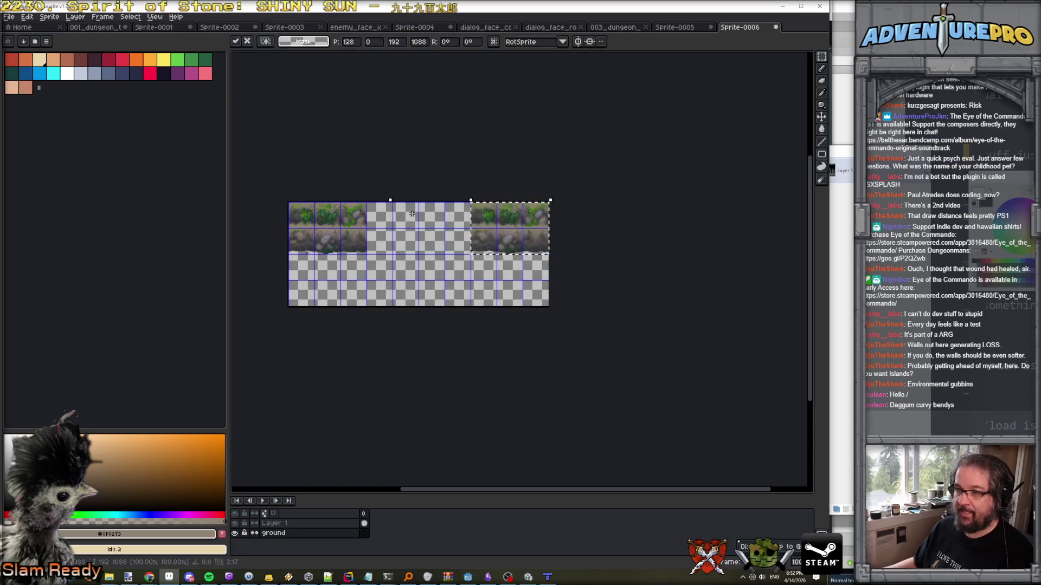
pyautogui.press('Escape')
pyautogui.hotkey('alt', 'Tab')
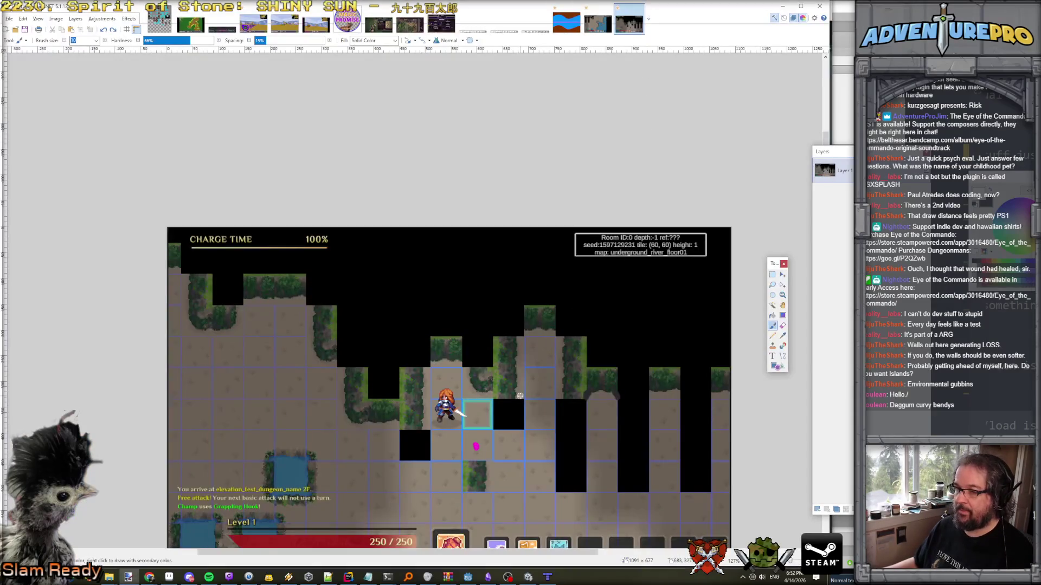
pyautogui.hotkey('alt', 'Tab')
pyautogui.click(702, 28)
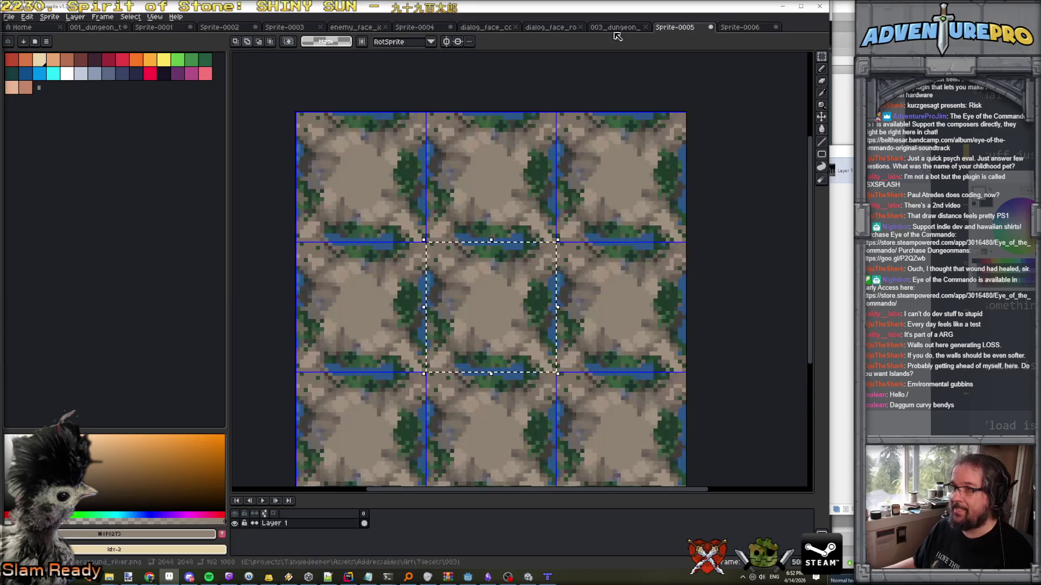
# Copy four dirt tiles from 003_dungeon and paste the first strip right of the cliff tiles.
pyautogui.hotkey('ctrl', 'shift', 'Tab')
pyautogui.moveTo(371, 254); pyautogui.dragTo(642, 307)
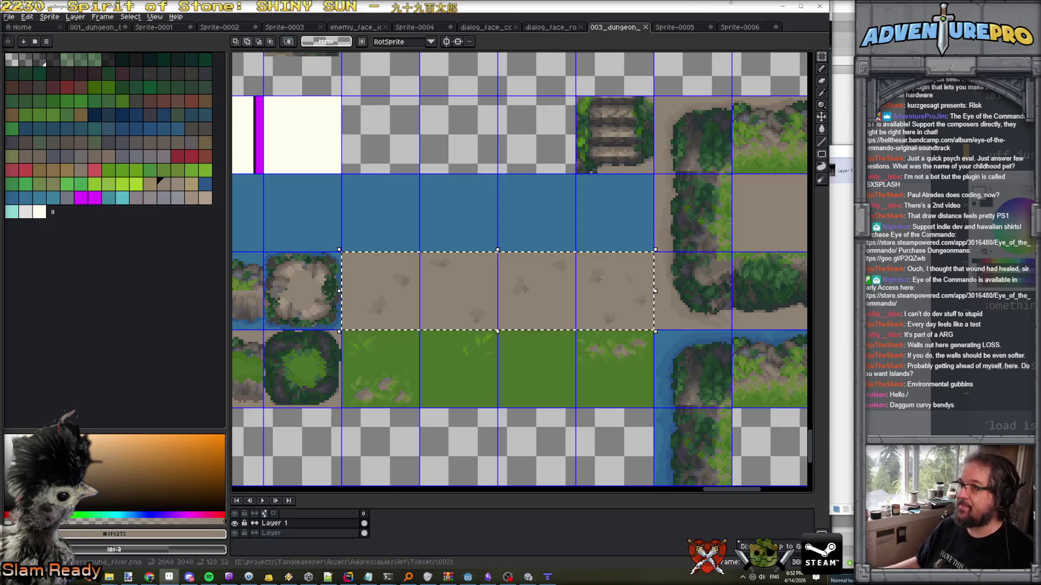
pyautogui.click(738, 28)
pyautogui.hotkey('ctrl', 'v')
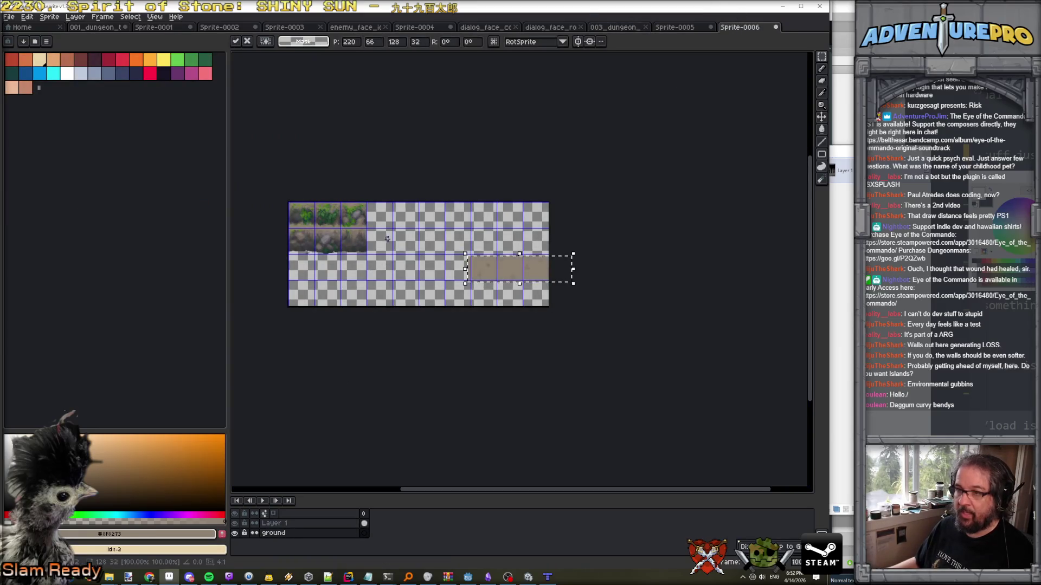
pyautogui.moveTo(482, 271); pyautogui.dragTo(317, 230)
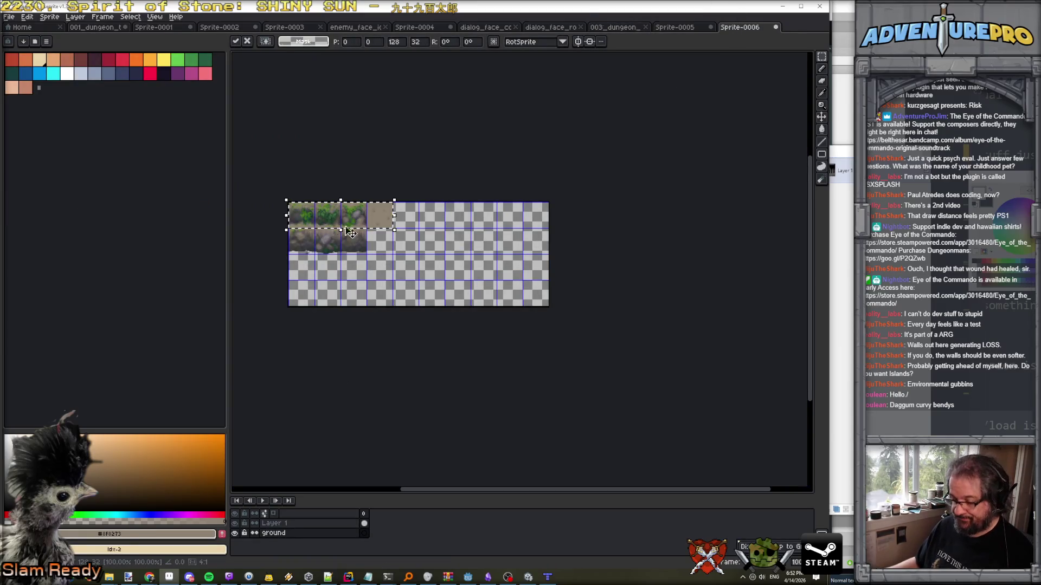
pyautogui.moveTo(379, 222)
pyautogui.mouseDown()
pyautogui.moveTo(457, 222)
pyautogui.moveTo(374, 228)
pyautogui.moveTo(528, 249)
pyautogui.moveTo(374, 227)
pyautogui.moveTo(423, 257)
pyautogui.moveTo(368, 256)
pyautogui.moveTo(368, 282)
pyautogui.moveTo(368, 230)
pyautogui.moveTo(364, 302)
pyautogui.mouseUp()
pyautogui.press('Return')
# Paste dirt strips into the third row, bottom row and bottom-right cells.
pyautogui.moveTo(368, 230)
pyautogui.mouseDown()
pyautogui.moveTo(474, 310)
pyautogui.moveTo(475, 284)
pyautogui.mouseUp()
pyautogui.press('Return')
pyautogui.hotkey('ctrl', 'v')
pyautogui.moveTo(381, 229)
pyautogui.mouseDown()
pyautogui.moveTo(485, 326)
pyautogui.moveTo(486, 309)
pyautogui.mouseUp()
pyautogui.press('Return')
pyautogui.hotkey('ctrl', 'v')
pyautogui.moveTo(363, 214)
pyautogui.mouseDown()
pyautogui.moveTo(544, 291)
pyautogui.moveTo(516, 279)
pyautogui.mouseUp()
pyautogui.press('Return')
# Fill the remaining bottom-row and top-right cells with the last dirt strips.
pyautogui.hotkey('ctrl', 'v')
pyautogui.moveTo(363, 215)
pyautogui.mouseDown()
pyautogui.moveTo(480, 297)
pyautogui.moveTo(536, 303)
pyautogui.mouseUp()
pyautogui.press('Return')
pyautogui.hotkey('ctrl', 'v')
pyautogui.moveTo(380, 217); pyautogui.dragTo(535, 216)
pyautogui.press('Return')
pyautogui.hotkey('ctrl', 'v')
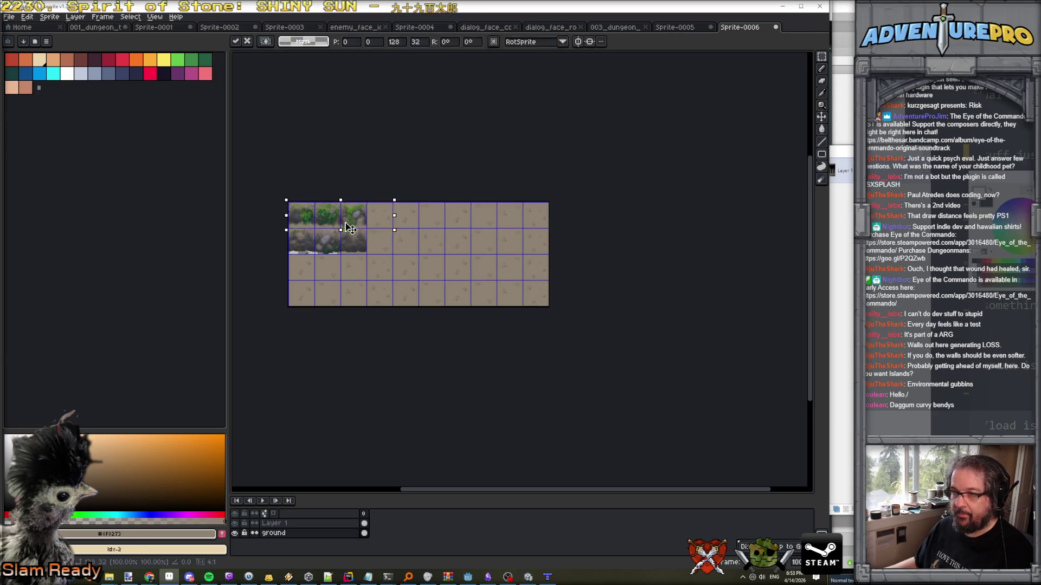
pyautogui.press('Return')
pyautogui.scroll(1, 358, 229)
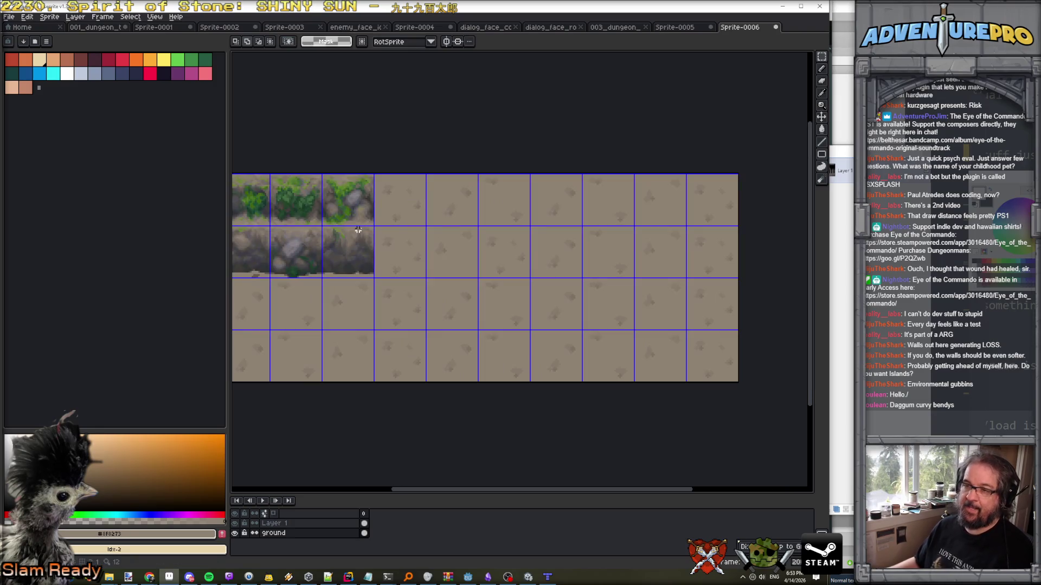
# On Layer 1, marquee-select the third vine tile together with the cliff tile below it.
pyautogui.click(311, 523)
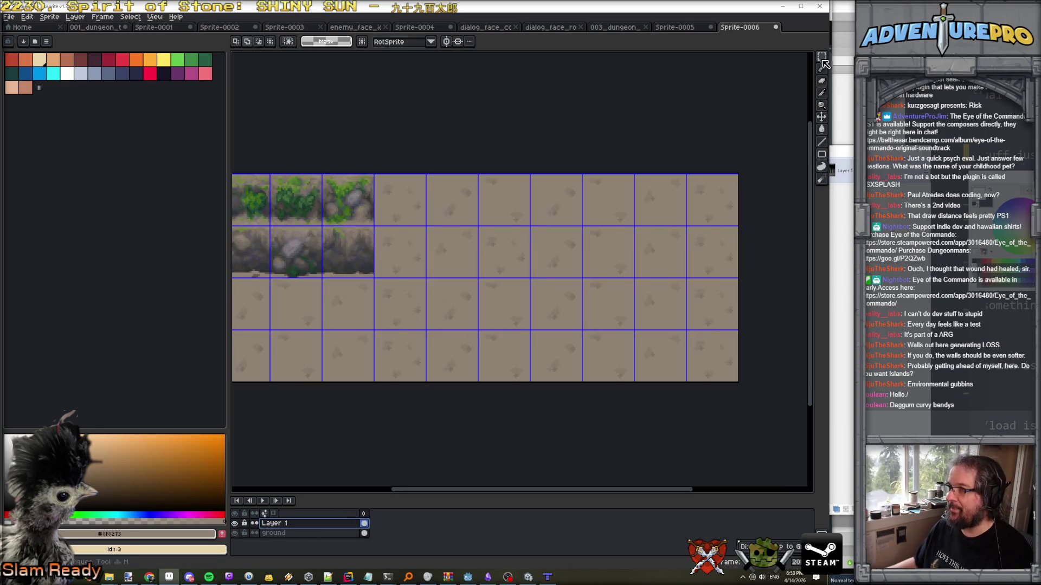
pyautogui.click(822, 57)
pyautogui.moveTo(329, 184); pyautogui.dragTo(410, 307)
pyautogui.click(375, 262)
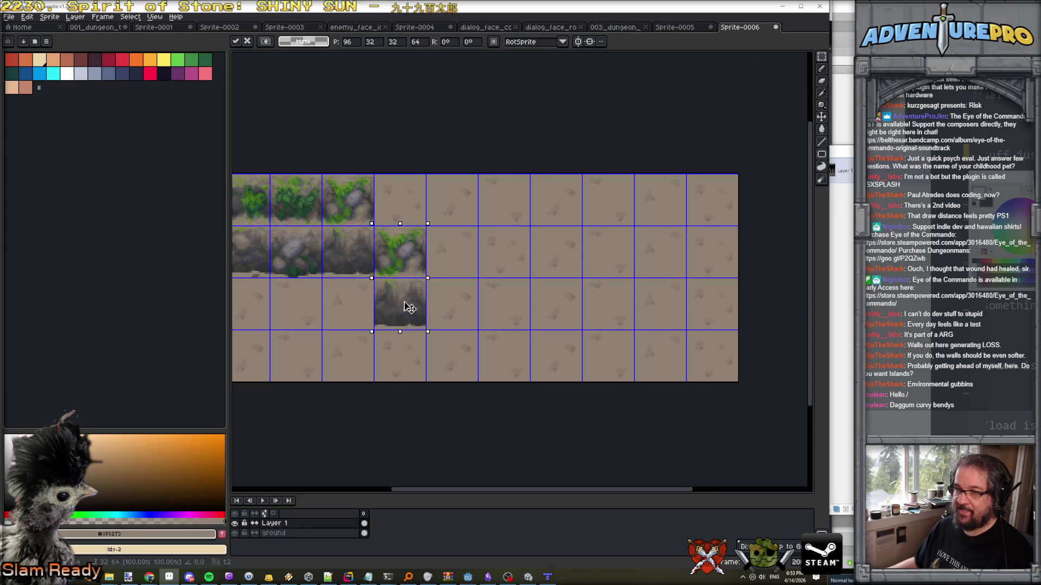
pyautogui.press('Return')
# Place four copies of the vine cliff pair at different spots across the dirt.
pyautogui.moveTo(343, 248)
pyautogui.mouseDown()
pyautogui.moveTo(516, 391)
pyautogui.moveTo(460, 344)
pyautogui.moveTo(462, 361)
pyautogui.mouseUp()
pyautogui.press('Return')
pyautogui.moveTo(371, 262); pyautogui.dragTo(525, 295)
pyautogui.press('Return')
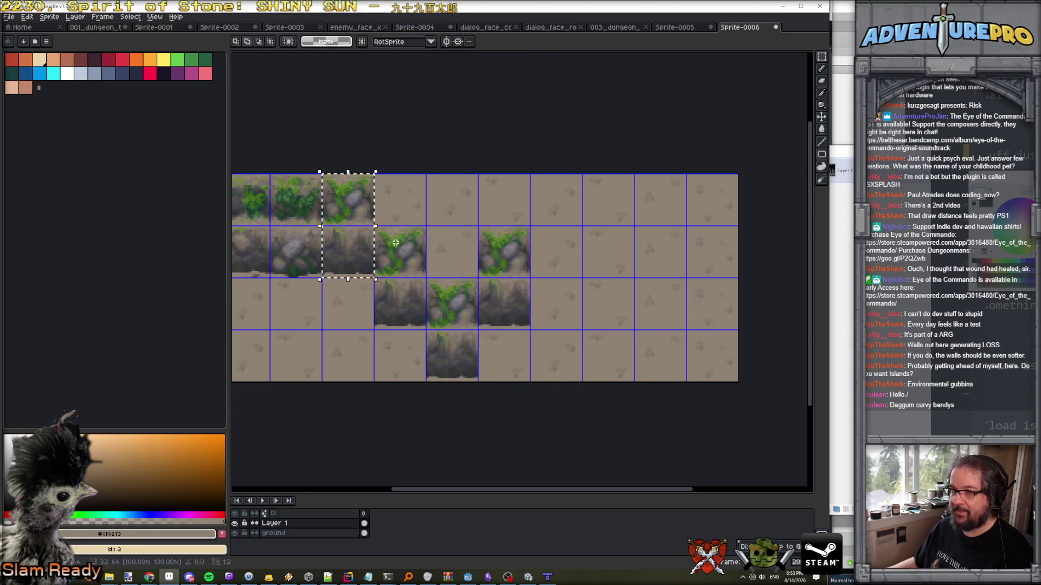
pyautogui.moveTo(347, 248); pyautogui.dragTo(531, 247)
pyautogui.press('Return')
pyautogui.moveTo(323, 175)
pyautogui.mouseDown()
pyautogui.moveTo(371, 275)
pyautogui.moveTo(623, 297)
pyautogui.mouseUp()
pyautogui.press('Return')
# Select the second vine cliff pair and copy it to the right edge.
pyautogui.moveTo(270, 175)
pyautogui.mouseDown()
pyautogui.moveTo(322, 227)
pyautogui.moveTo(323, 277)
pyautogui.moveTo(459, 356)
pyautogui.mouseUp()
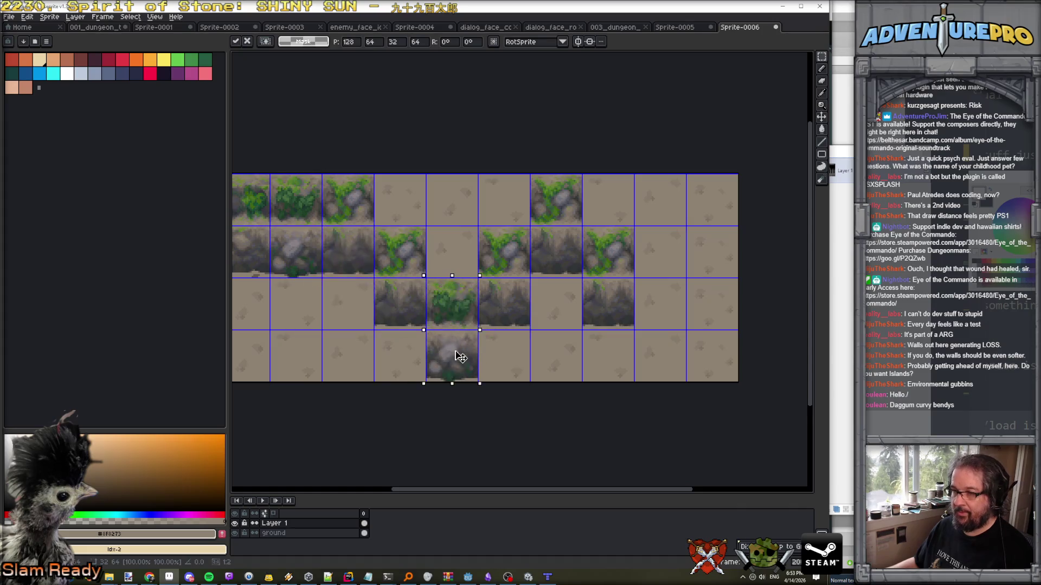
pyautogui.press('Return')
pyautogui.moveTo(298, 219)
pyautogui.mouseDown()
pyautogui.moveTo(714, 323)
pyautogui.moveTo(662, 271)
pyautogui.mouseUp()
pyautogui.click(454, 249)
pyautogui.hscroll(-5, 316, 216)
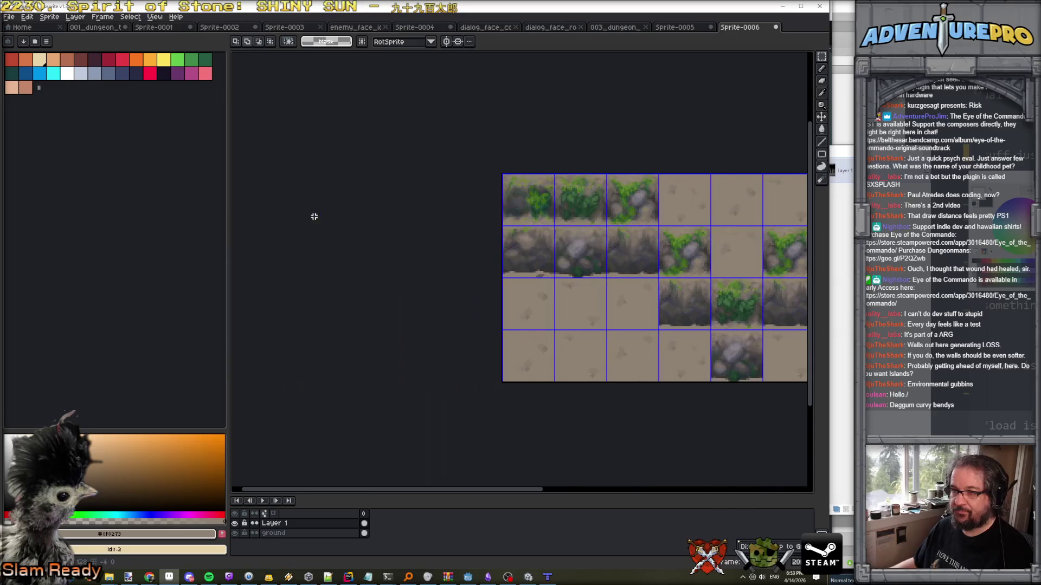
# Turn off the grid lines through View > Show > Grid.
pyautogui.moveTo(498, 178)
pyautogui.mouseDown()
pyautogui.moveTo(542, 219)
pyautogui.moveTo(557, 271)
pyautogui.moveTo(524, 223)
pyautogui.moveTo(559, 299)
pyautogui.mouseUp()
pyautogui.hscroll(5, 556, 268)
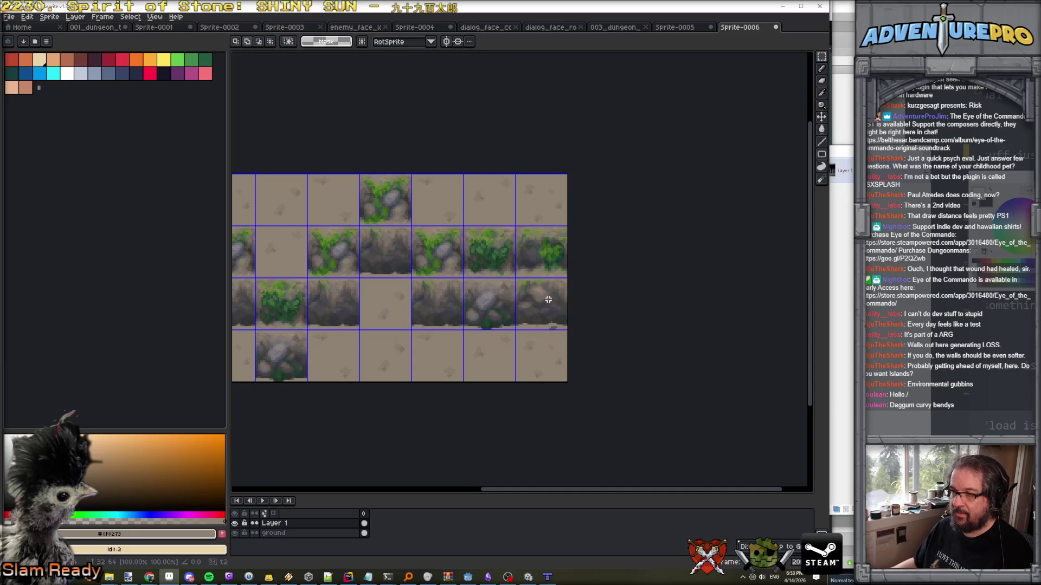
pyautogui.hscroll(-6, 560, 299)
pyautogui.scroll(-2, 559, 299)
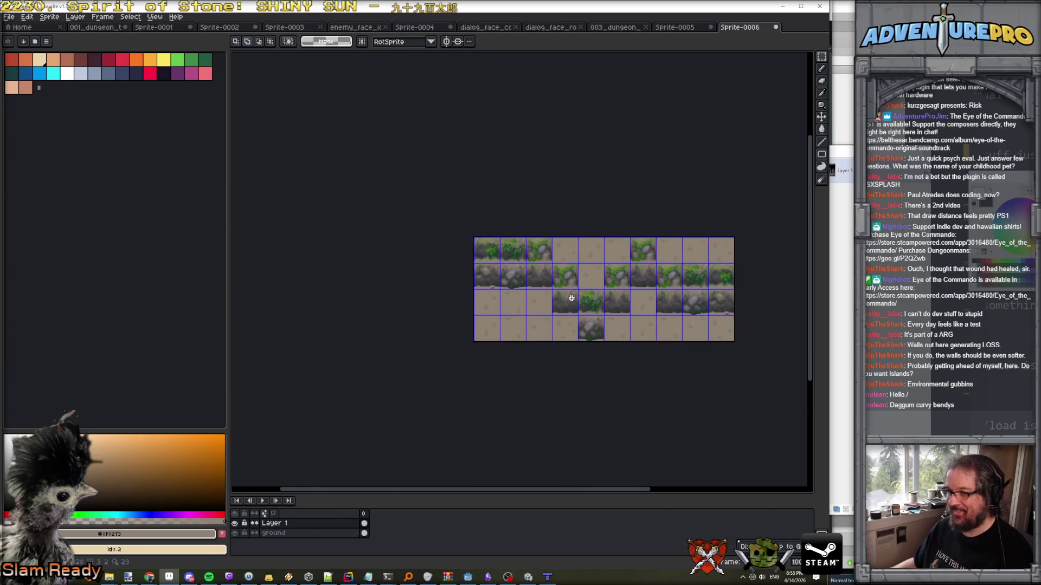
pyautogui.scroll(2, 571, 298)
pyautogui.scroll(-2, 576, 238)
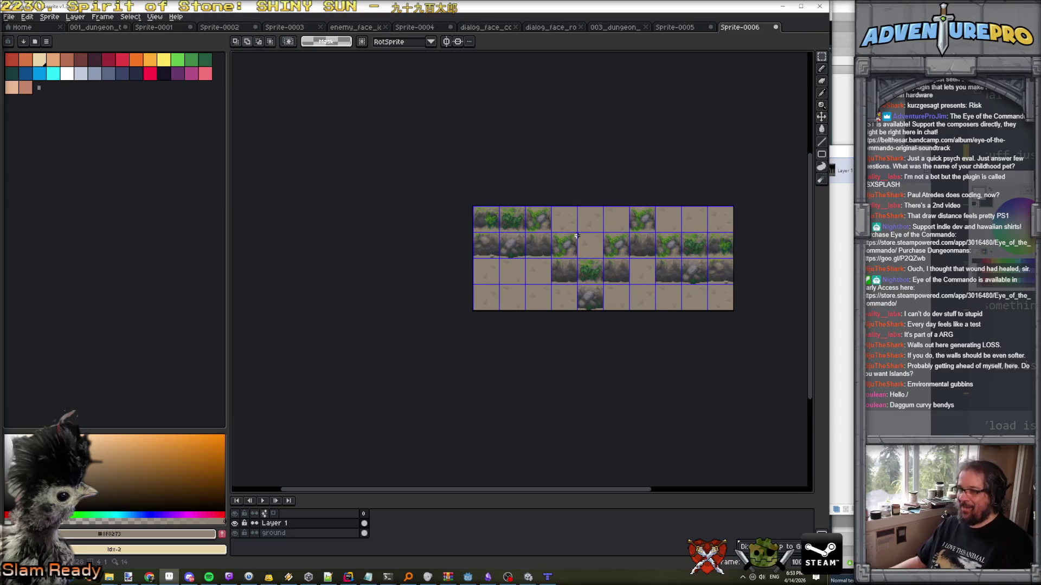
pyautogui.scroll(3, 685, 298)
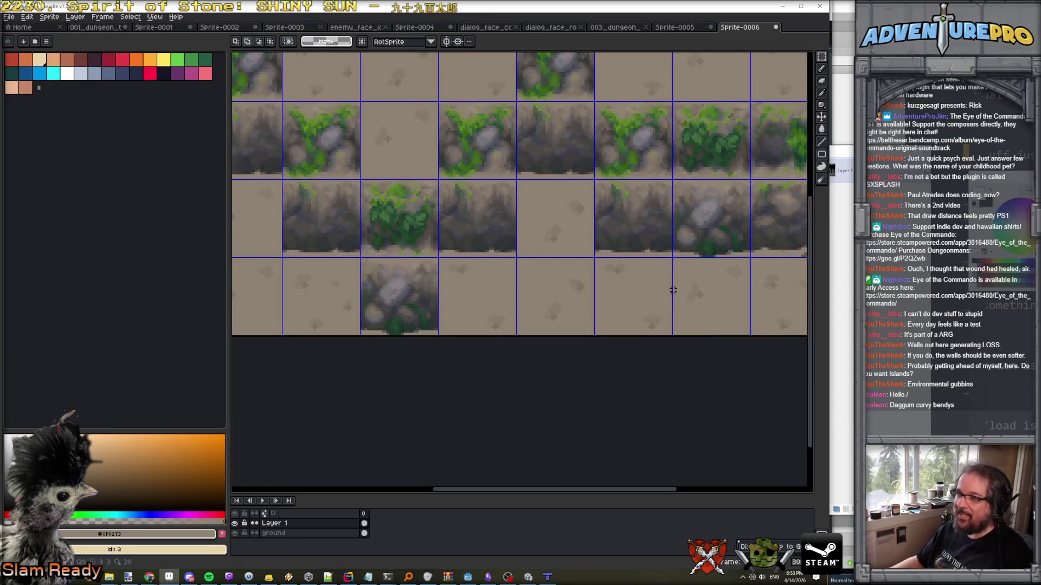
pyautogui.click(155, 17)
pyautogui.moveTo(244, 61)
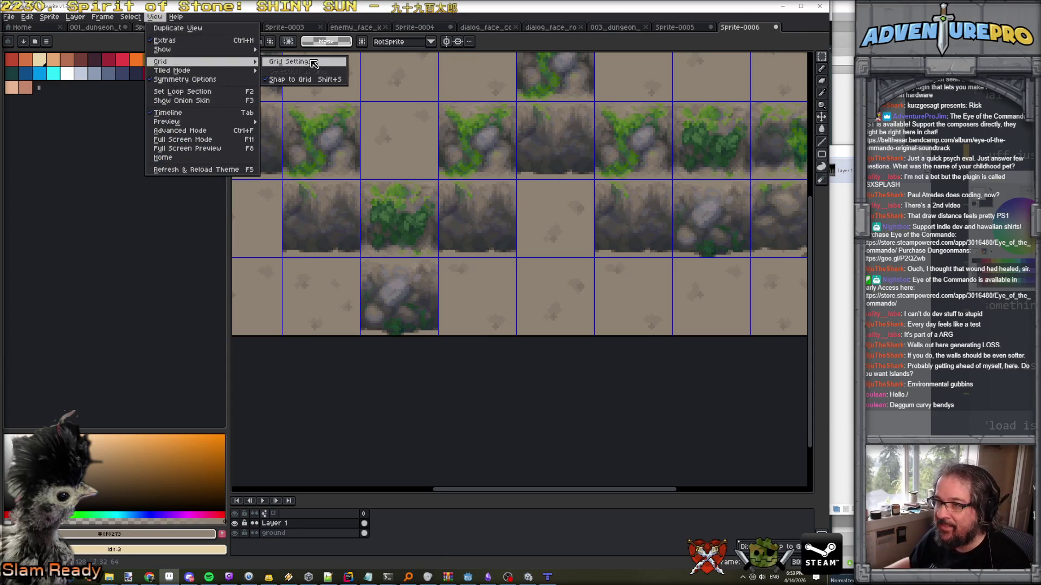
pyautogui.moveTo(163, 50)
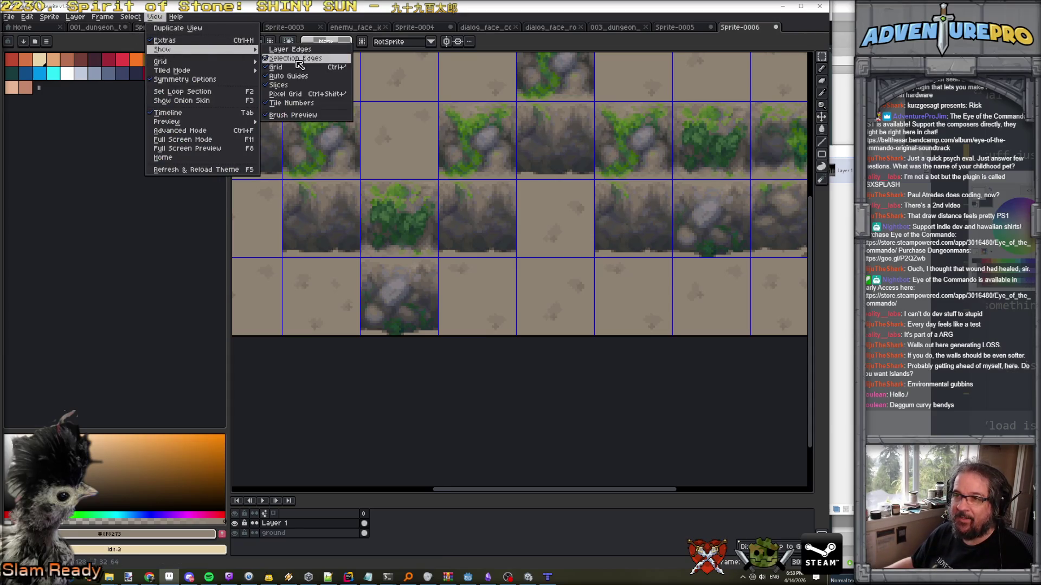
pyautogui.click(304, 69)
# Look over the gridless cliff layout, then bring the Sprite-0005 river tileset to the front.
pyautogui.scroll(-2, 466, 135)
pyautogui.scroll(1, 466, 135)
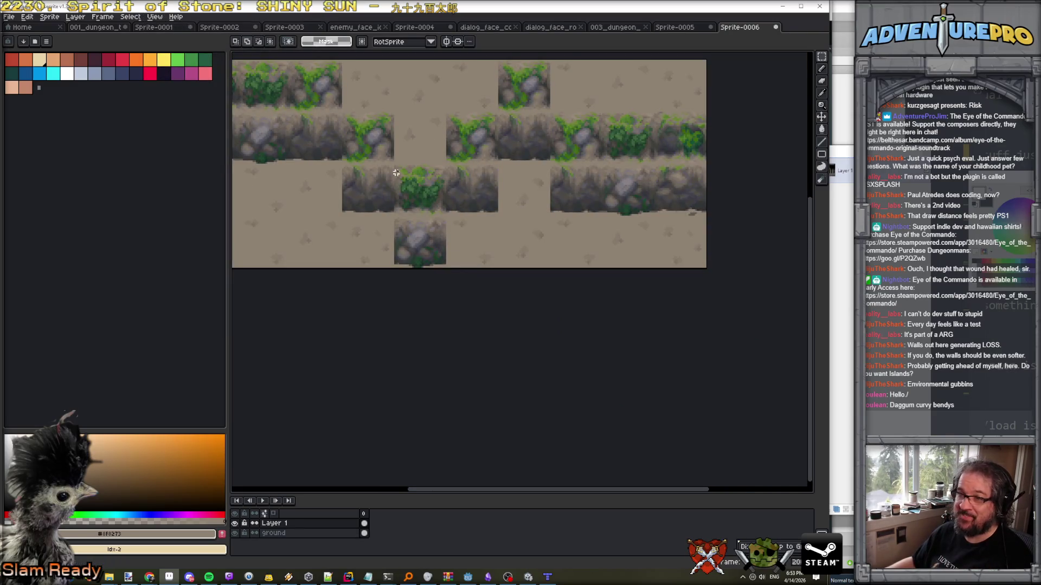
pyautogui.scroll(1, 367, 164)
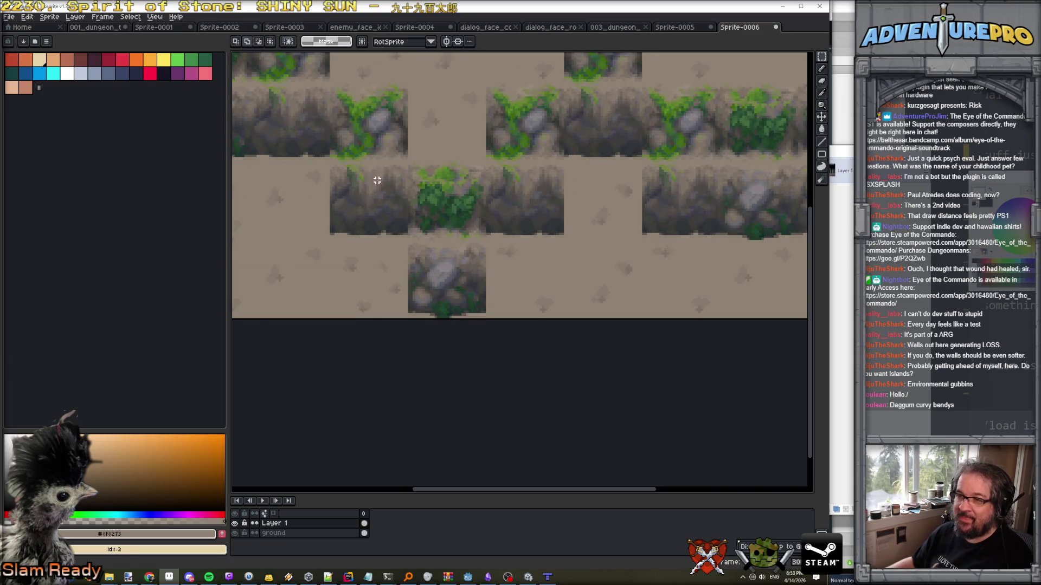
pyautogui.scroll(-1, 377, 180)
pyautogui.scroll(-1, 338, 124)
pyautogui.scroll(1, 301, 126)
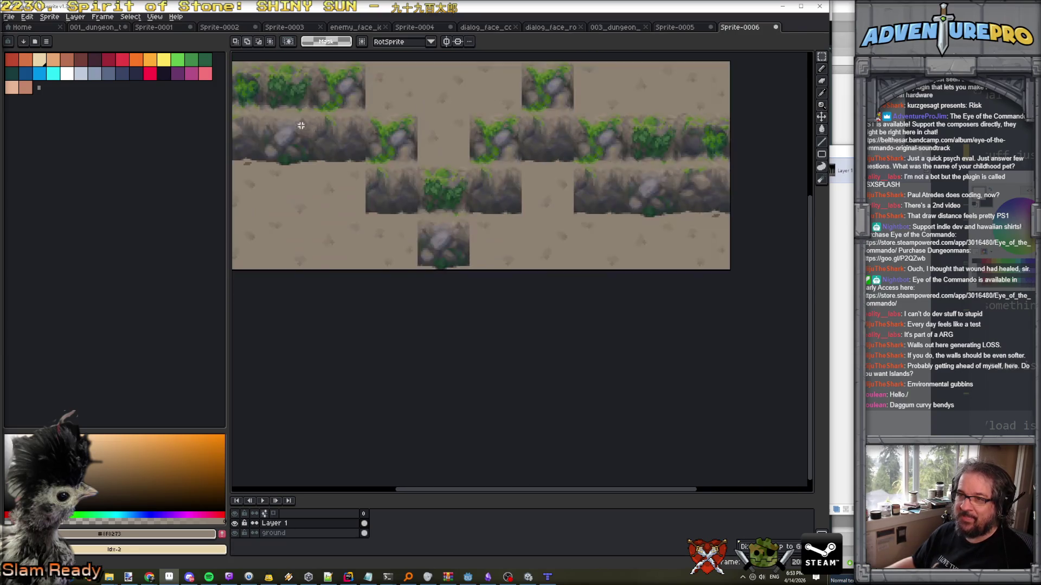
pyautogui.scroll(-1, 410, 120)
pyautogui.scroll(1, 411, 120)
pyautogui.click(675, 27)
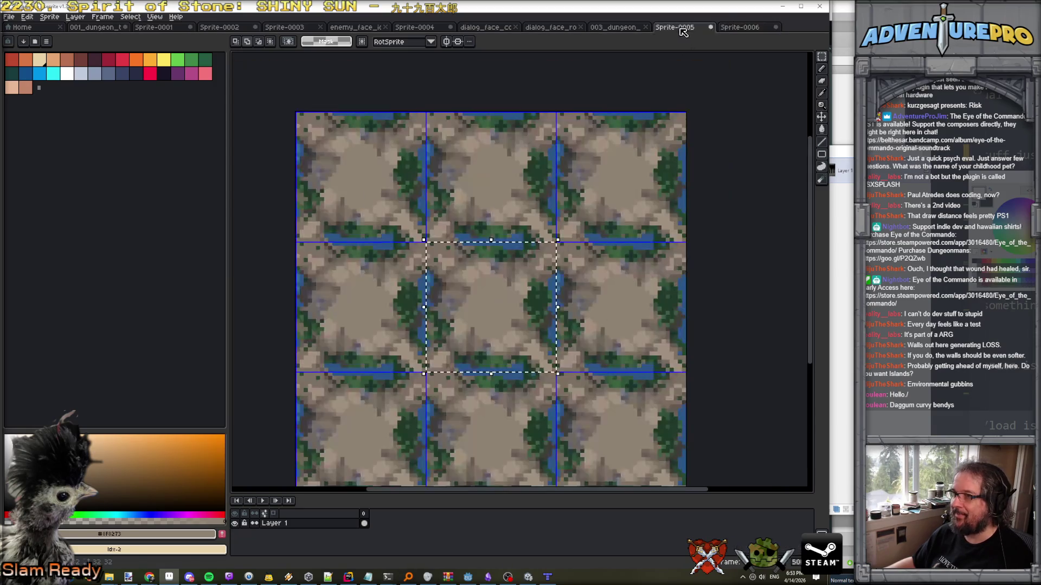
# In the 003_dungeon forest tileset, pan down to the leafy bush tiles.
pyautogui.click(610, 27)
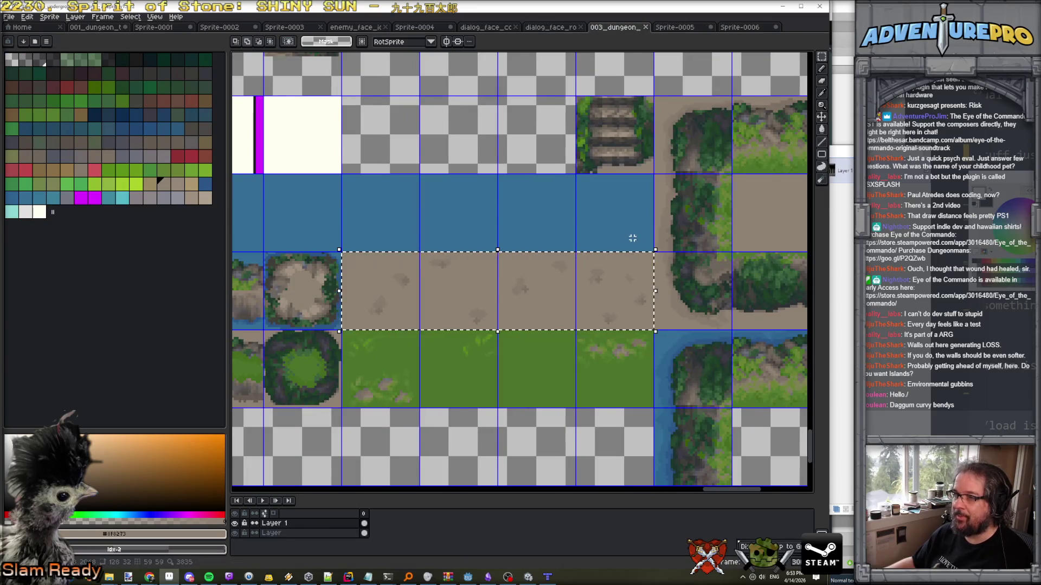
pyautogui.scroll(-3, 632, 236)
pyautogui.scroll(3, 625, 202)
pyautogui.scroll(-4, 625, 202)
pyautogui.scroll(3, 604, 405)
pyautogui.scroll(2, 604, 405)
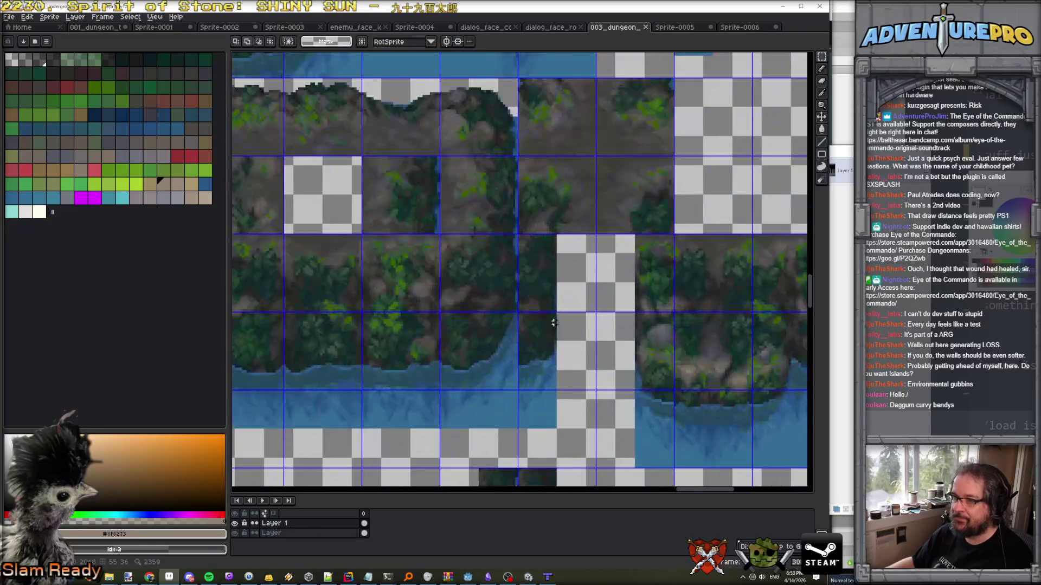
pyautogui.moveTo(495, 337); pyautogui.dragTo(639, 396)
pyautogui.scroll(-1, 638, 395)
pyautogui.scroll(1, 637, 395)
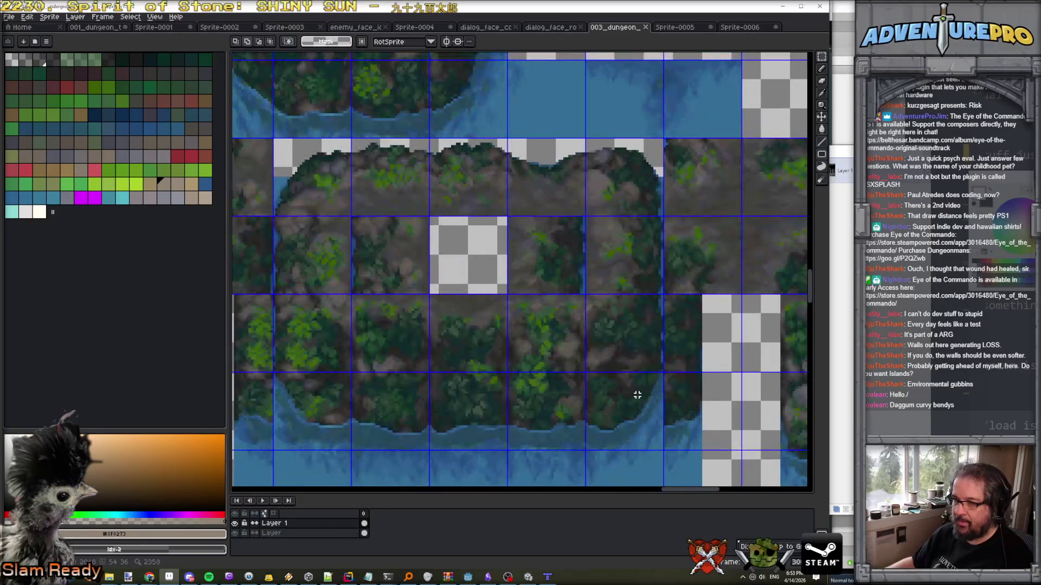
pyautogui.scroll(-1, 638, 395)
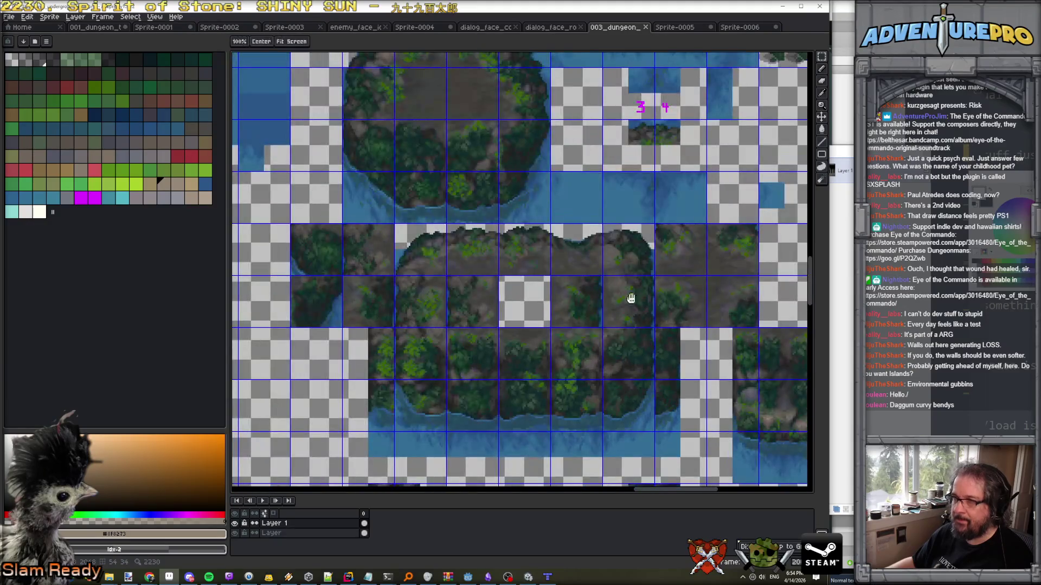
pyautogui.moveTo(634, 206); pyautogui.dragTo(634, 374)
pyautogui.moveTo(637, 173); pyautogui.dragTo(636, 360)
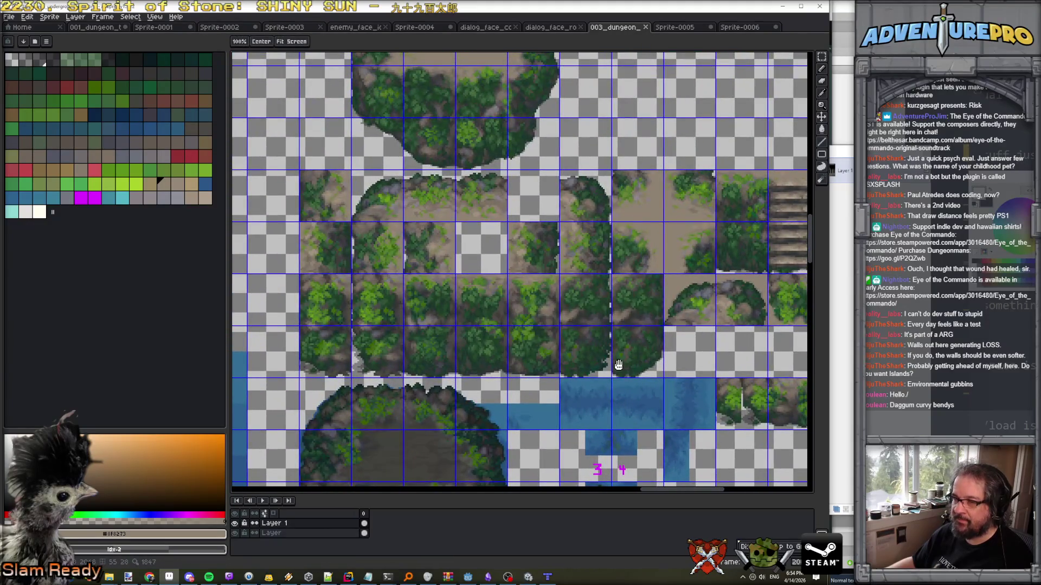
# Marquee a six-tile bush block, paste it into the cliff sprite and move it over the rock strip.
pyautogui.press('m')
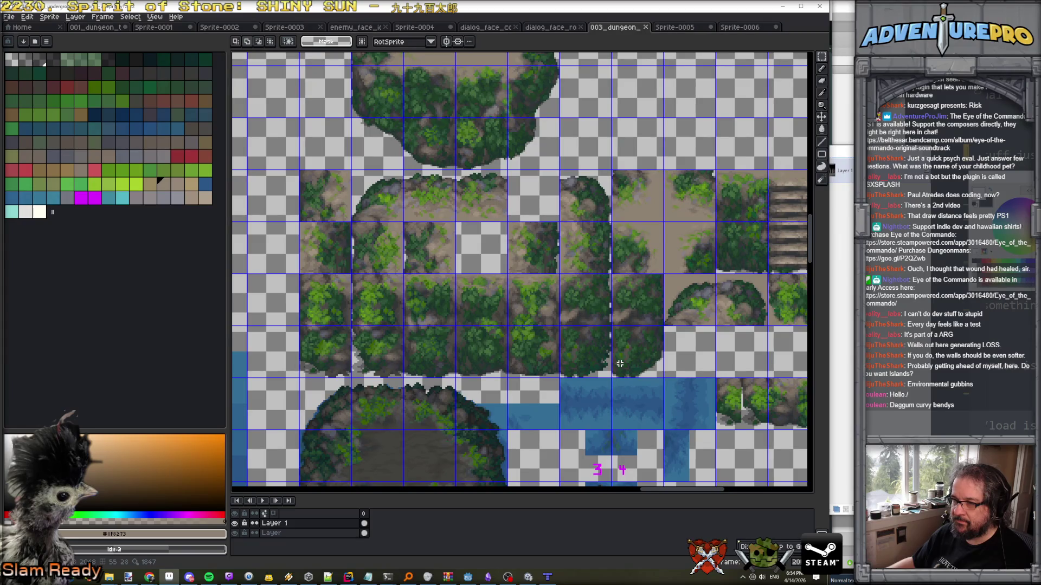
pyautogui.moveTo(824, 54)
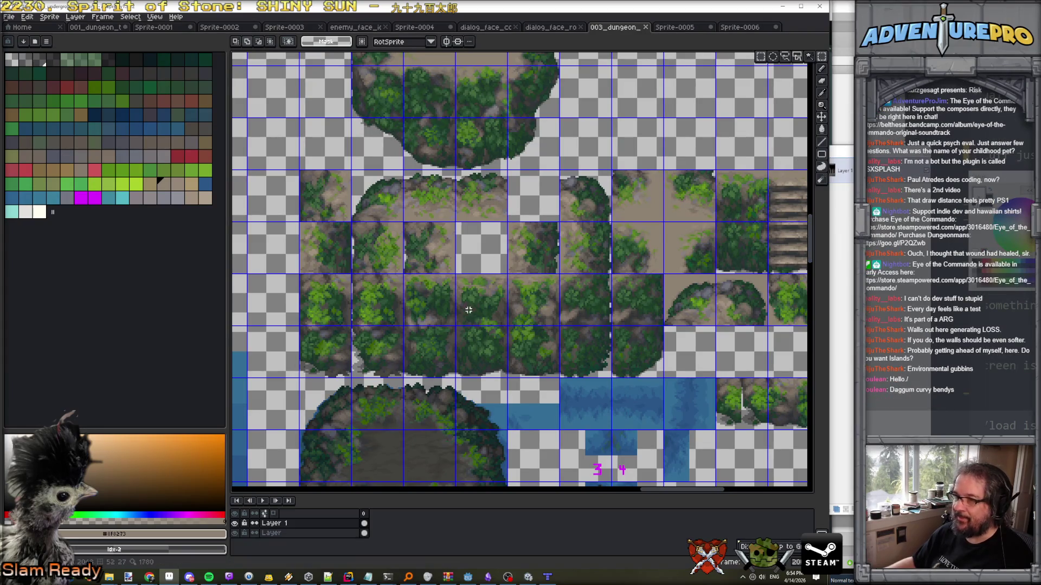
pyautogui.moveTo(412, 282)
pyautogui.mouseDown()
pyautogui.moveTo(504, 377)
pyautogui.moveTo(555, 382)
pyautogui.mouseUp()
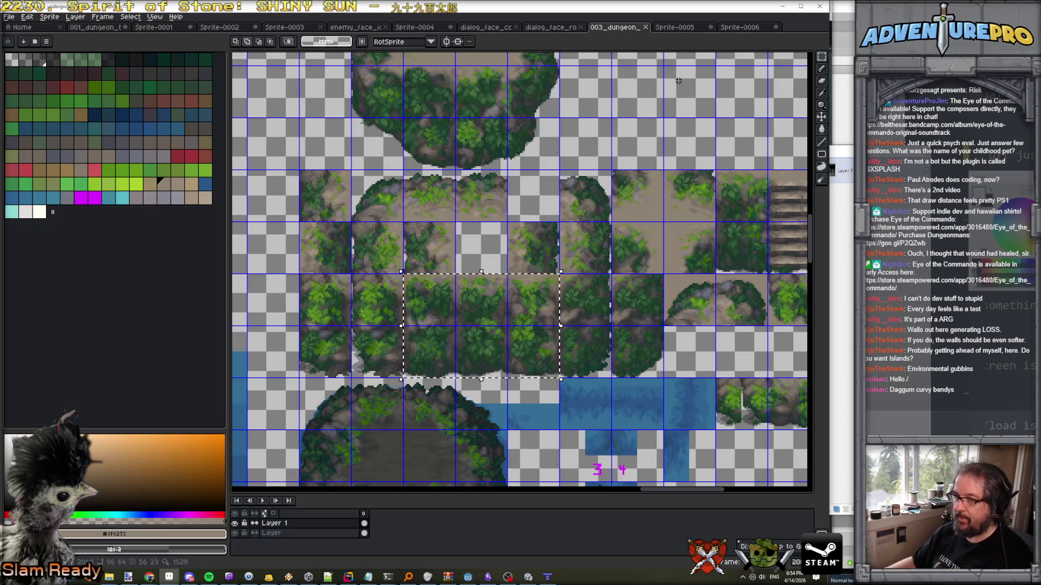
pyautogui.scroll(-1, 559, 117)
pyautogui.scroll(1, 558, 117)
pyautogui.hotkey('ctrl', 'v')
pyautogui.moveTo(560, 268)
pyautogui.mouseDown()
pyautogui.moveTo(486, 173)
pyautogui.moveTo(401, 145)
pyautogui.moveTo(572, 176)
pyautogui.mouseUp()
pyautogui.scroll(-2, 486, 174)
# Drop the bush block on the right strip and paste another at the top-left.
pyautogui.hotkey('ctrl', 'd')
pyautogui.scroll(2, 572, 176)
pyautogui.scroll(-1, 572, 177)
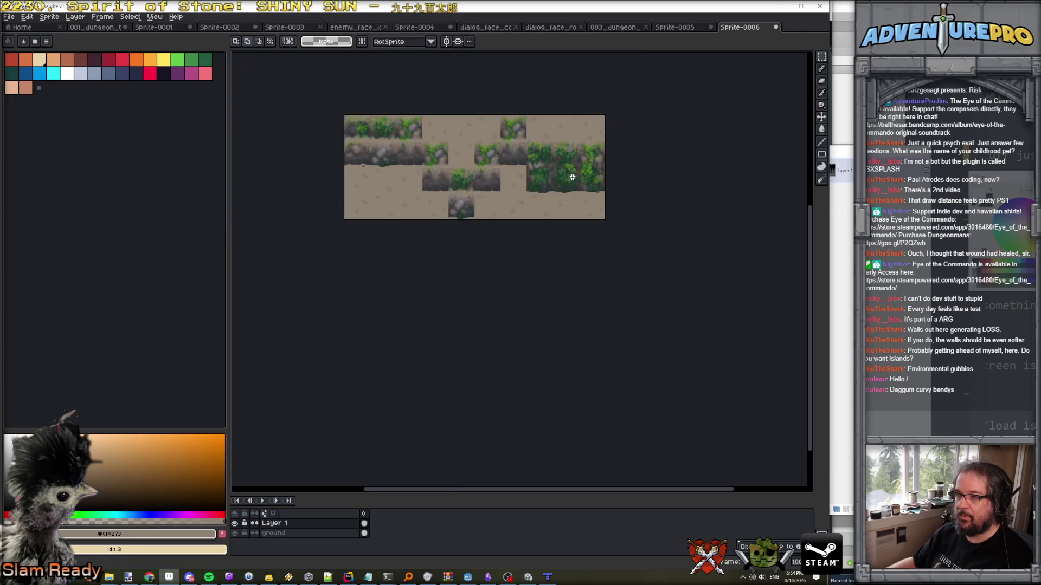
pyautogui.hotkey('ctrl', 'v')
pyautogui.hotkey('ctrl', 'd')
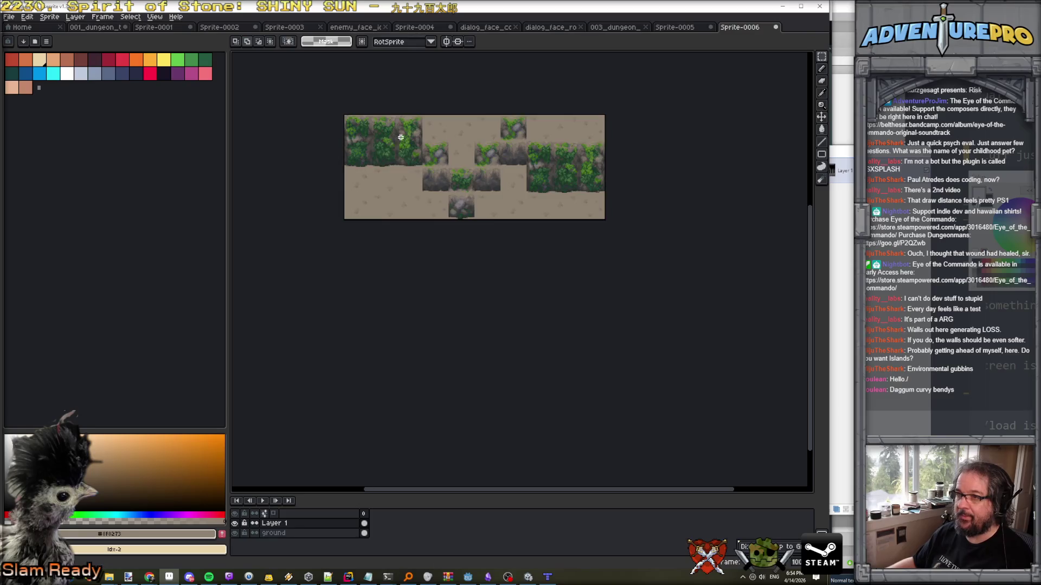
pyautogui.scroll(2, 437, 186)
# Select a top bush column and move it over two rock tiles.
pyautogui.moveTo(465, 225); pyautogui.dragTo(387, 70)
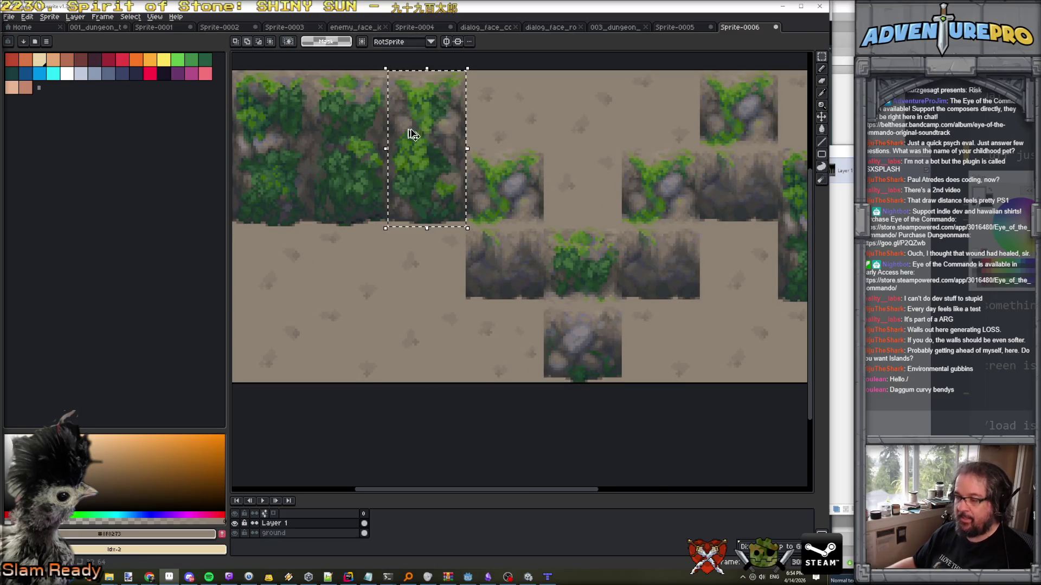
pyautogui.click(416, 144)
pyautogui.moveTo(416, 144); pyautogui.dragTo(482, 223)
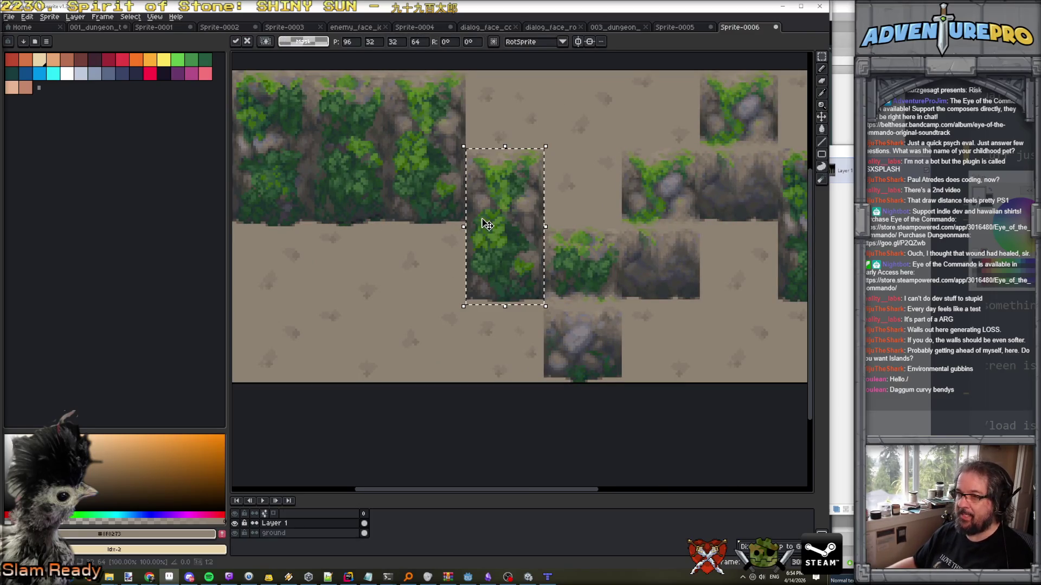
pyautogui.moveTo(448, 193); pyautogui.dragTo(555, 292)
pyautogui.hotkey('ctrl', 'd')
# Select the top-left bush block and move it onto the rock row.
pyautogui.moveTo(388, 226); pyautogui.dragTo(309, 85)
pyautogui.click(337, 105)
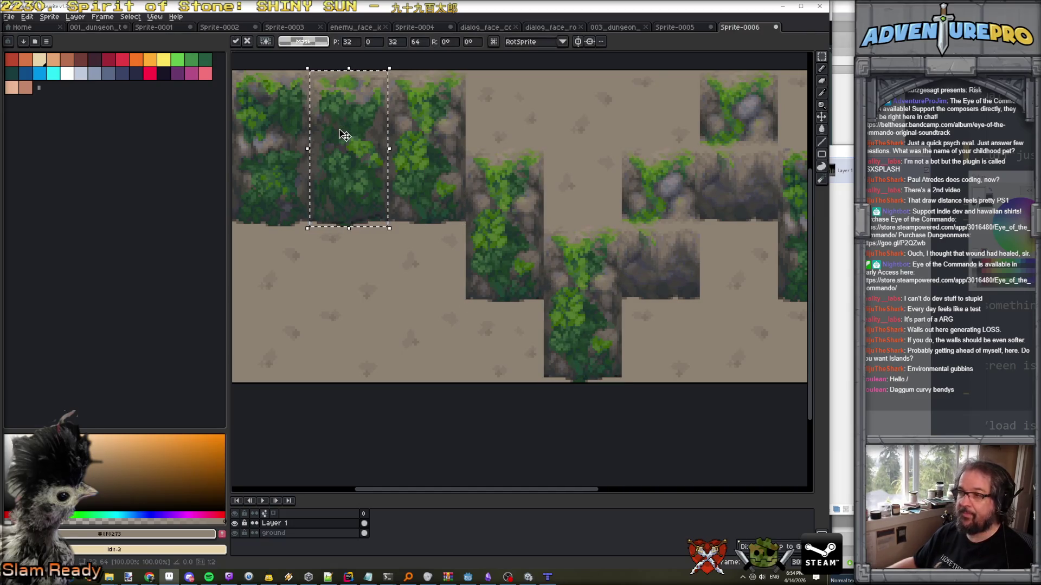
pyautogui.moveTo(345, 130); pyautogui.dragTo(657, 209)
pyautogui.hscroll(5, 650, 203)
pyautogui.hscroll(-8, 482, 181)
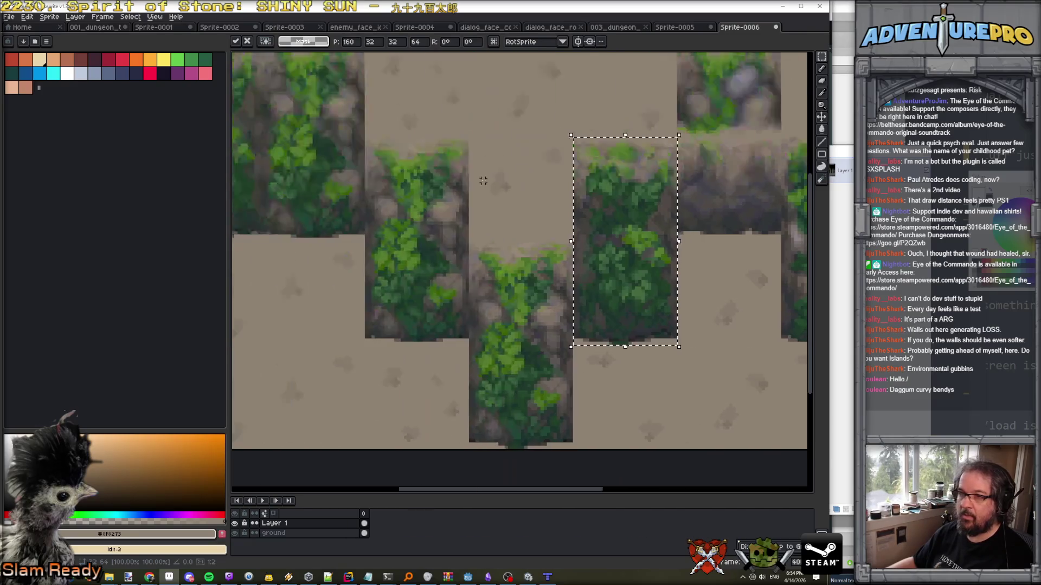
# Copy the top-left bush block and paste one more copy onto a remaining rock tile.
pyautogui.moveTo(402, 214); pyautogui.dragTo(347, 82)
pyautogui.hotkey('ctrl', 'c')
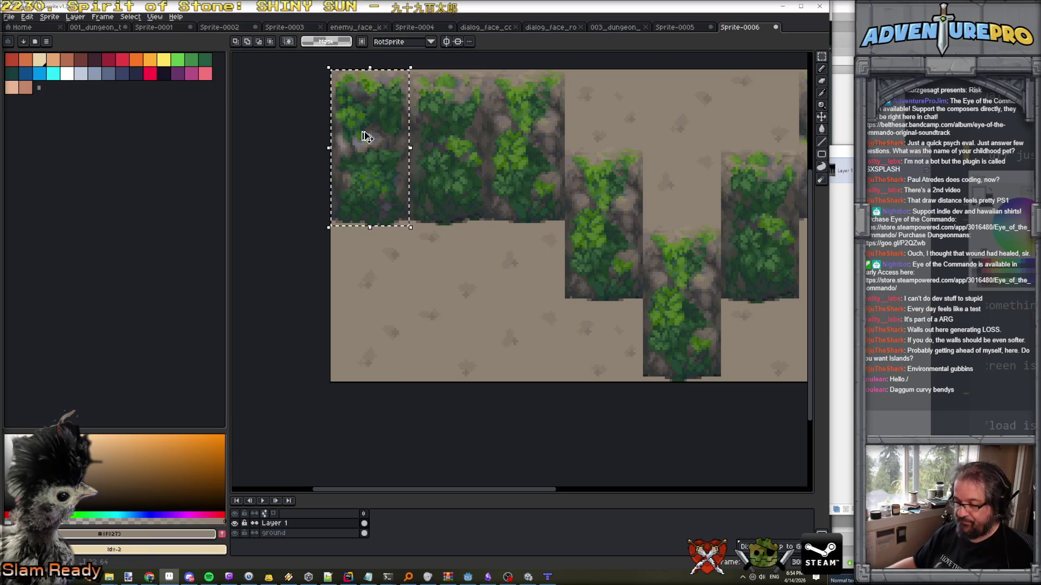
pyautogui.hscroll(8, 438, 180)
pyautogui.hotkey('ctrl', 'v')
pyautogui.moveTo(509, 173); pyautogui.dragTo(429, 172)
pyautogui.press('Return')
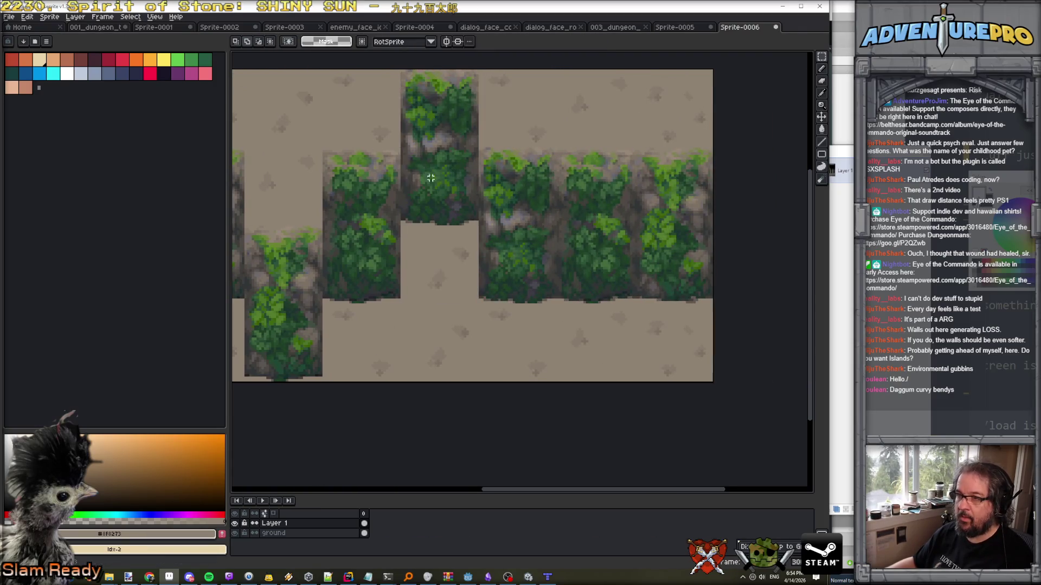
pyautogui.scroll(-3, 468, 229)
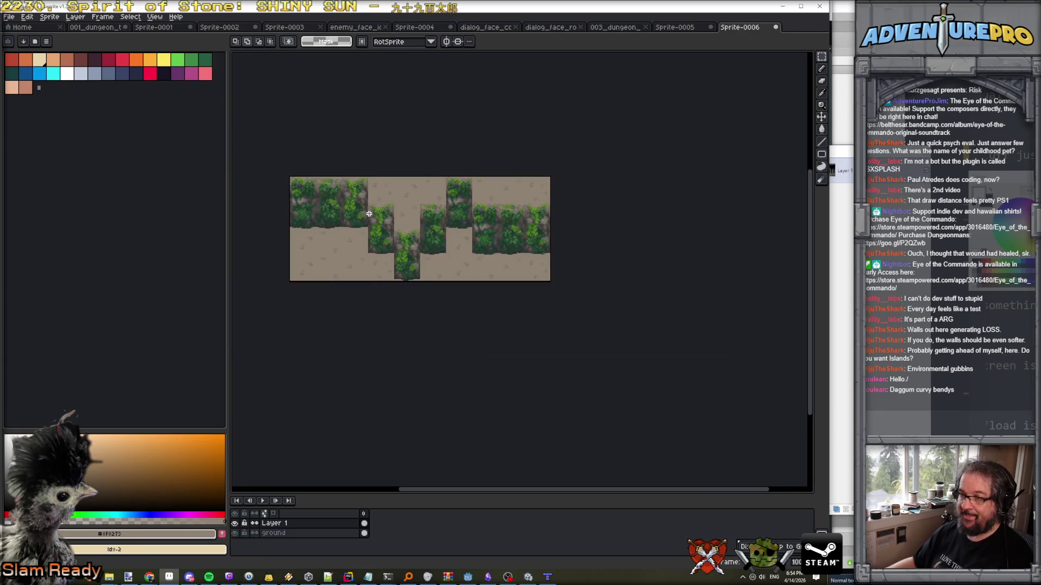
pyautogui.scroll(1, 369, 214)
pyautogui.hscroll(-2, 437, 249)
pyautogui.scroll(-1, 442, 249)
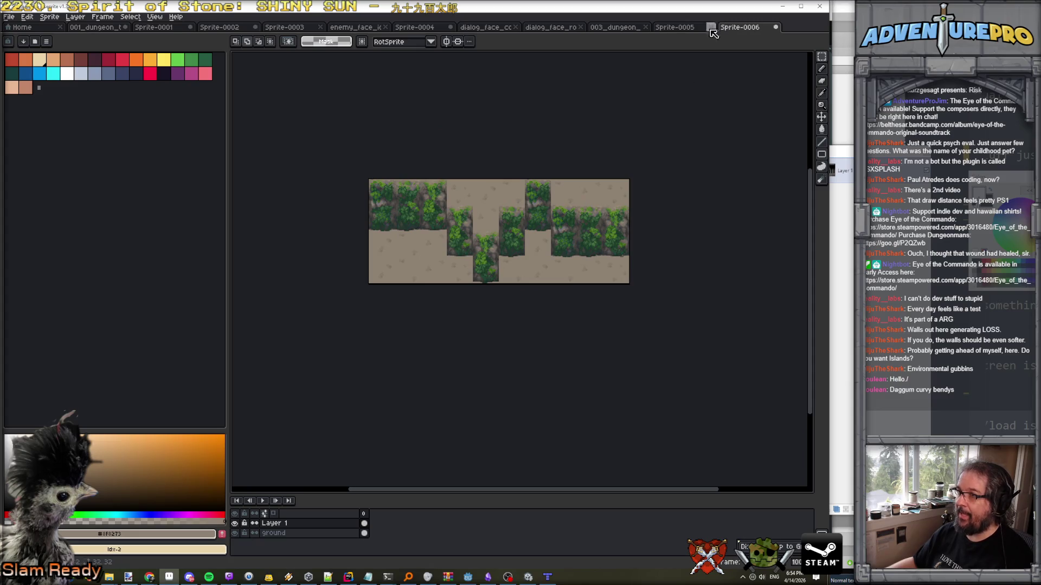
pyautogui.click(679, 30)
pyautogui.click(605, 27)
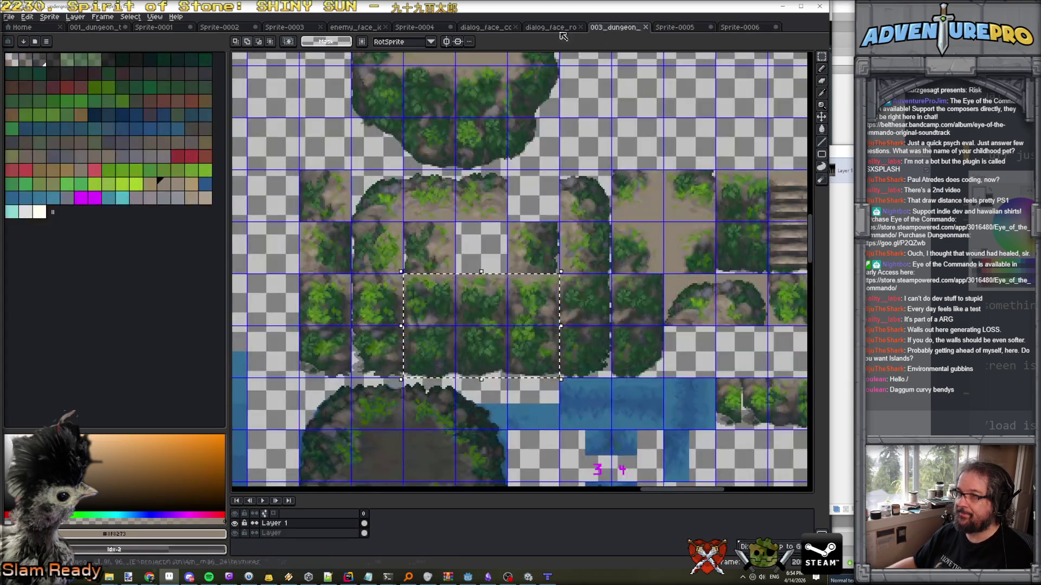
pyautogui.scroll(-2, 528, 166)
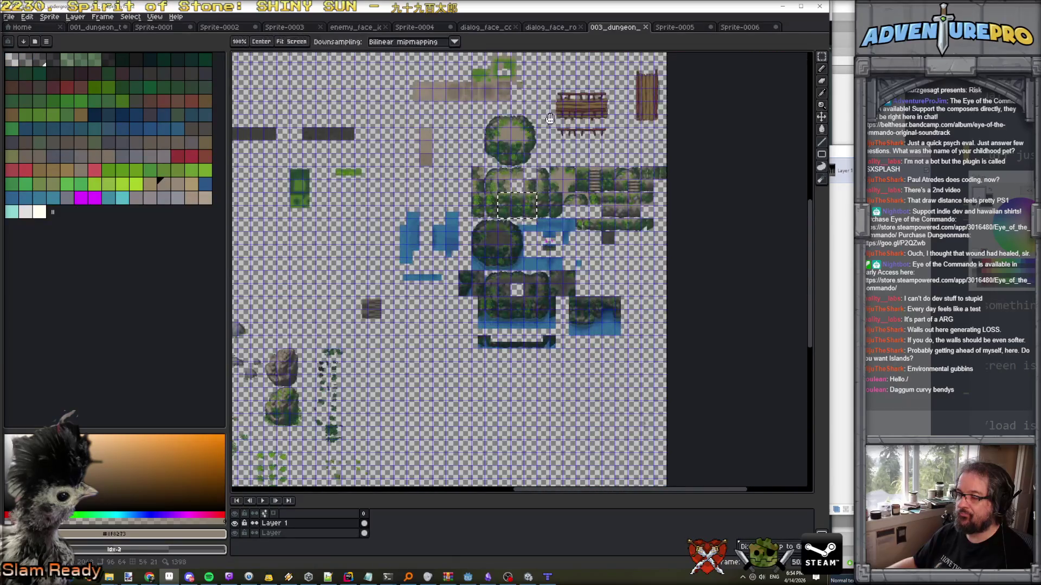
pyautogui.scroll(3, 529, 165)
pyautogui.scroll(-1, 529, 204)
pyautogui.scroll(-2, 528, 205)
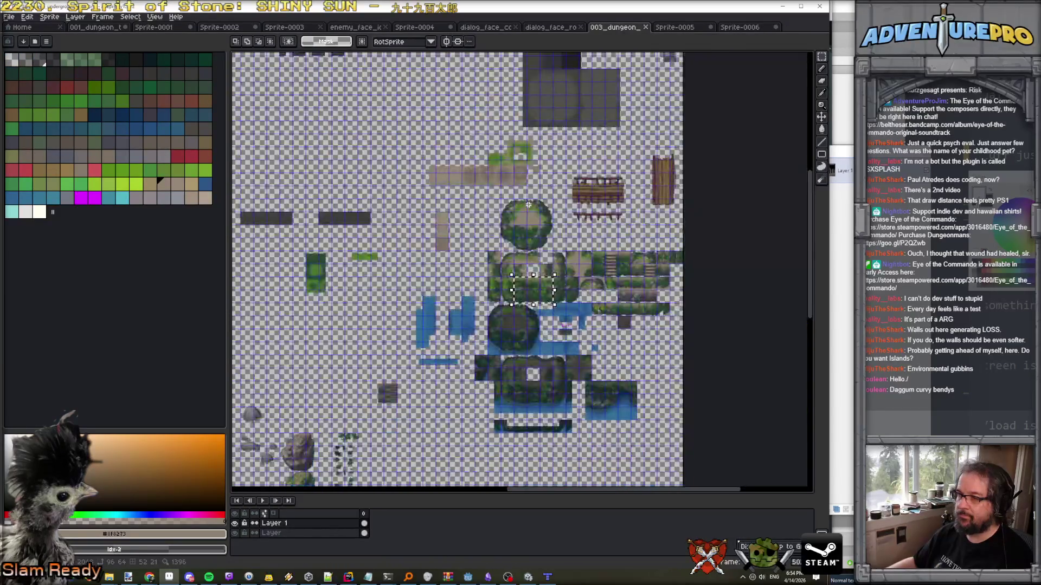
pyautogui.scroll(4, 528, 205)
pyautogui.scroll(-2, 528, 204)
pyautogui.moveTo(619, 265)
pyautogui.mouseDown()
pyautogui.moveTo(539, 200)
pyautogui.moveTo(579, 123)
pyautogui.mouseUp()
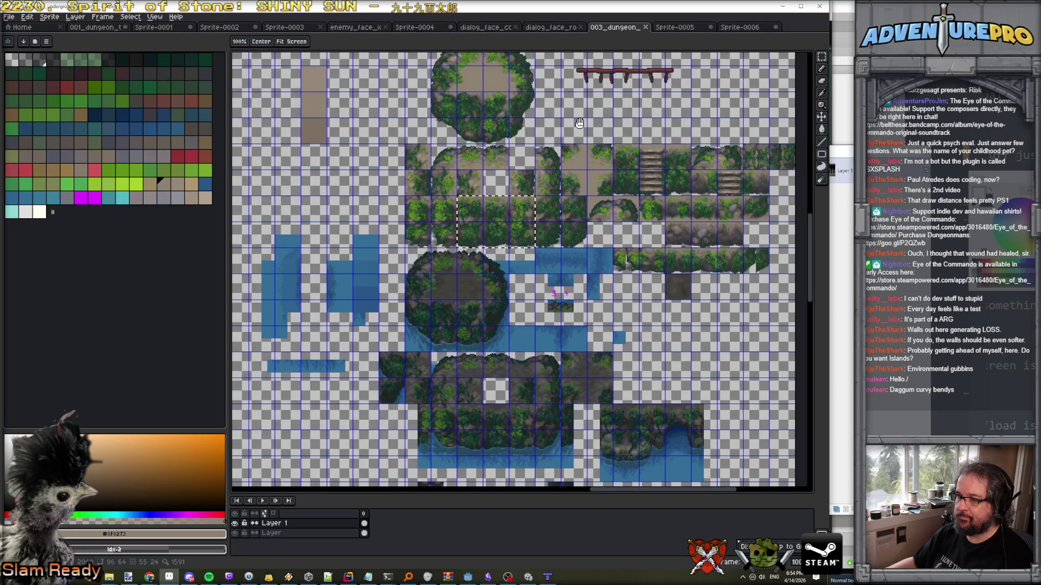
pyautogui.scroll(1, 559, 342)
pyautogui.moveTo(524, 373); pyautogui.dragTo(596, 225)
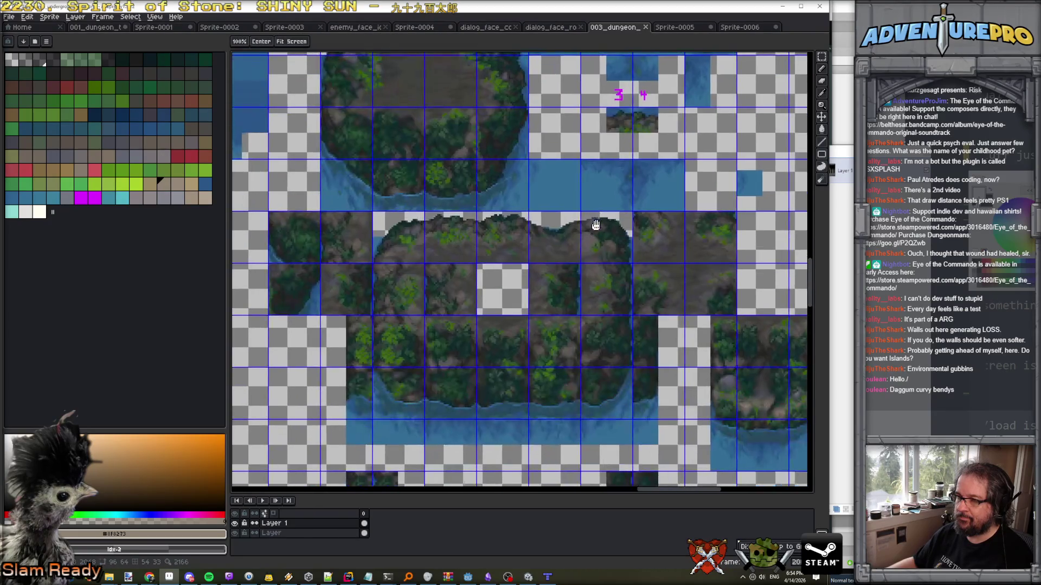
pyautogui.scroll(-1, 596, 225)
pyautogui.hscroll(-5, 520, 266)
pyautogui.scroll(-4, 709, 265)
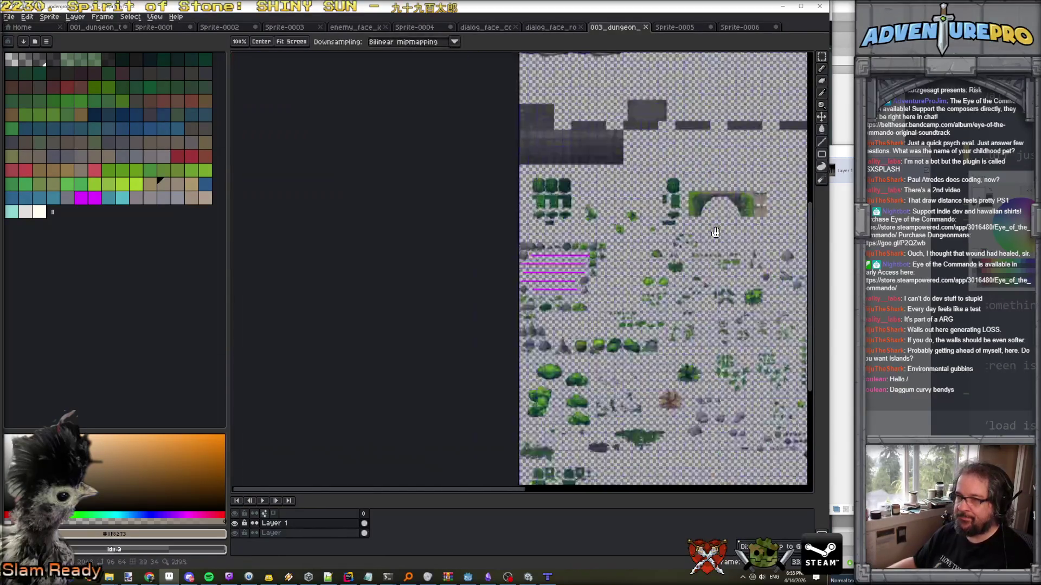
pyautogui.scroll(2, 629, 203)
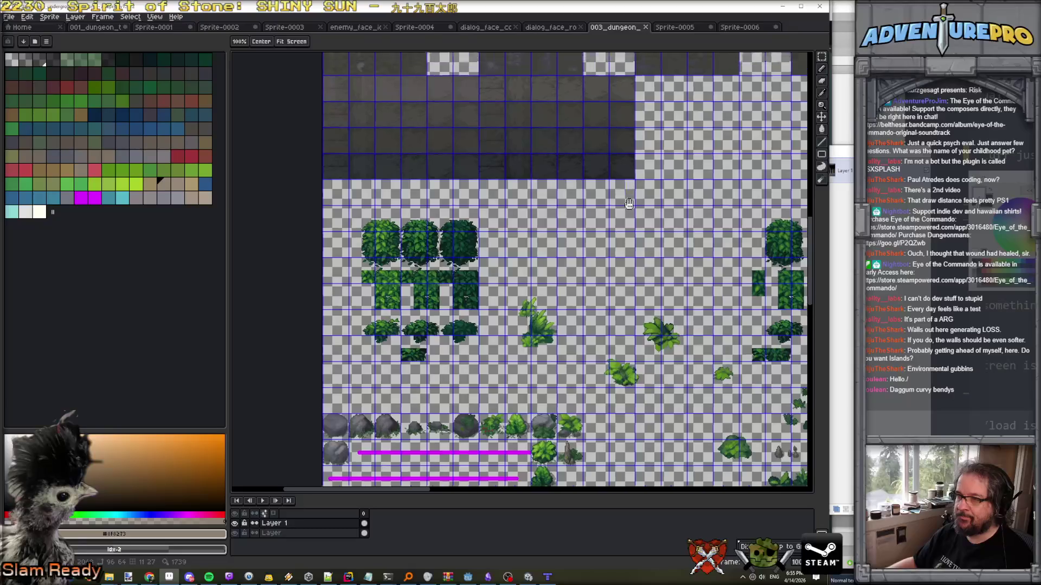
pyautogui.scroll(-3, 629, 204)
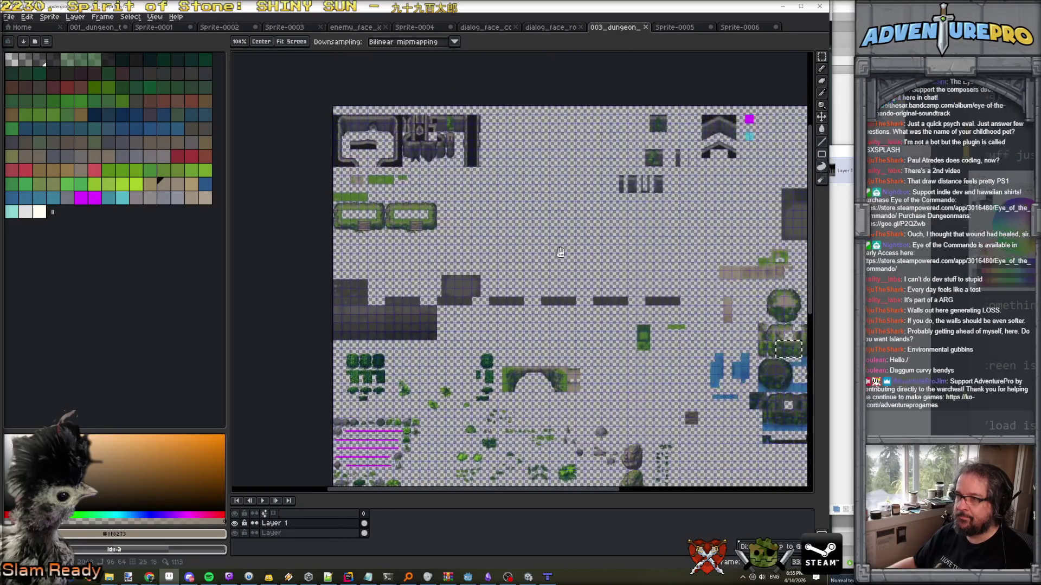
pyautogui.scroll(3, 498, 210)
pyautogui.scroll(-3, 498, 210)
pyautogui.scroll(3, 581, 336)
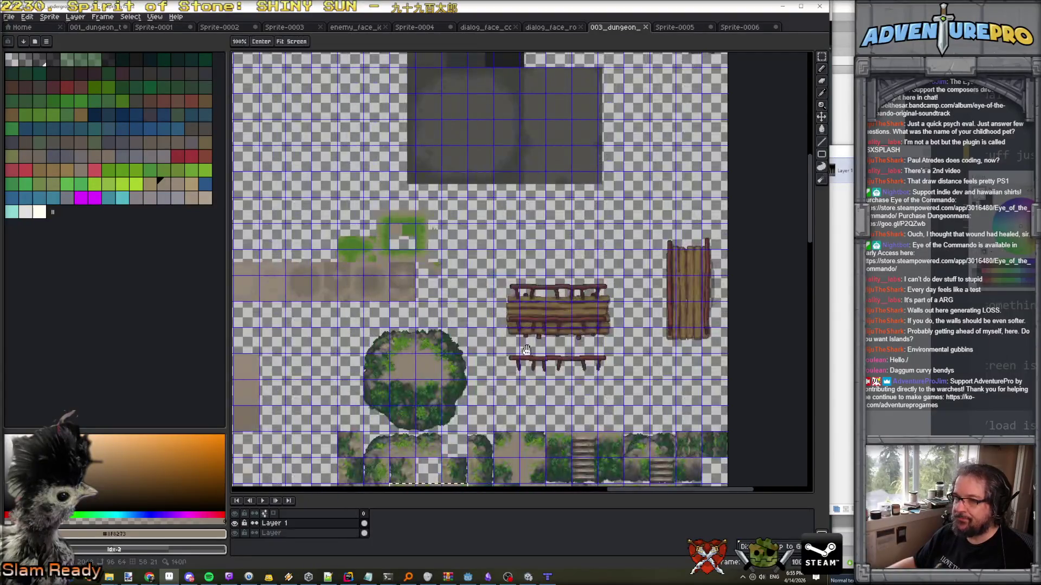
pyautogui.scroll(1, 537, 229)
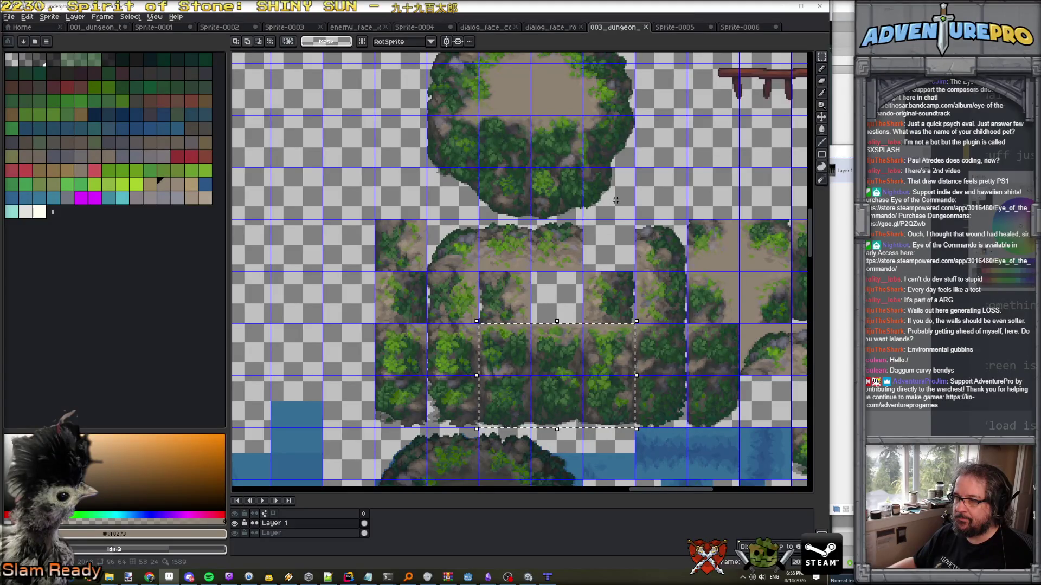
pyautogui.scroll(-2, 627, 202)
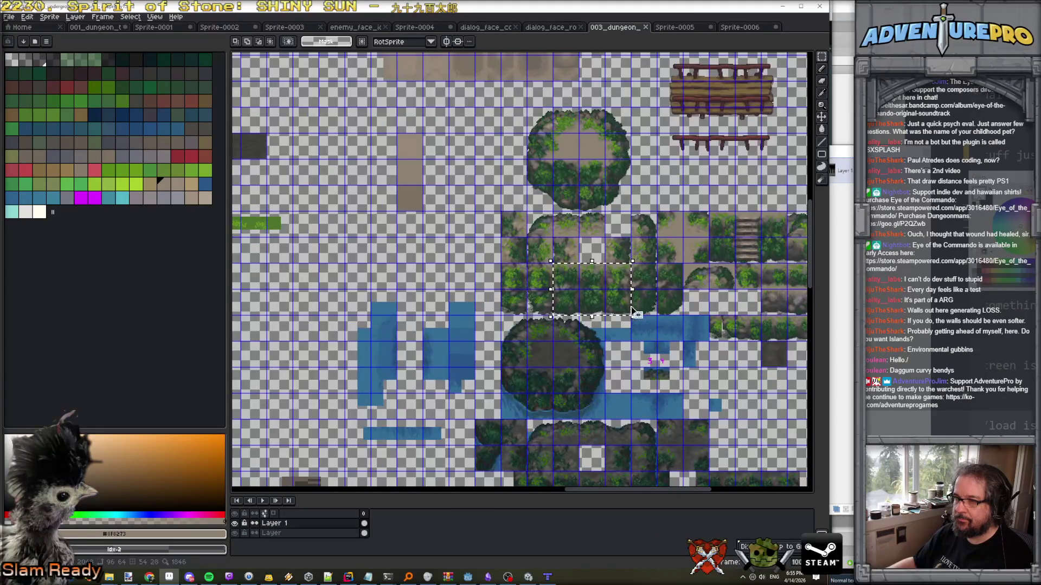
pyautogui.moveTo(674, 339)
pyautogui.mouseDown()
pyautogui.moveTo(539, 240)
pyautogui.moveTo(504, 178)
pyautogui.moveTo(741, 52)
pyautogui.mouseUp()
pyautogui.moveTo(591, 342); pyautogui.dragTo(602, 125)
pyautogui.moveTo(581, 208); pyautogui.dragTo(607, 54)
pyautogui.moveTo(618, 251); pyautogui.dragTo(627, 87)
pyautogui.moveTo(602, 144); pyautogui.dragTo(754, 144)
pyautogui.moveTo(710, 228); pyautogui.dragTo(742, 266)
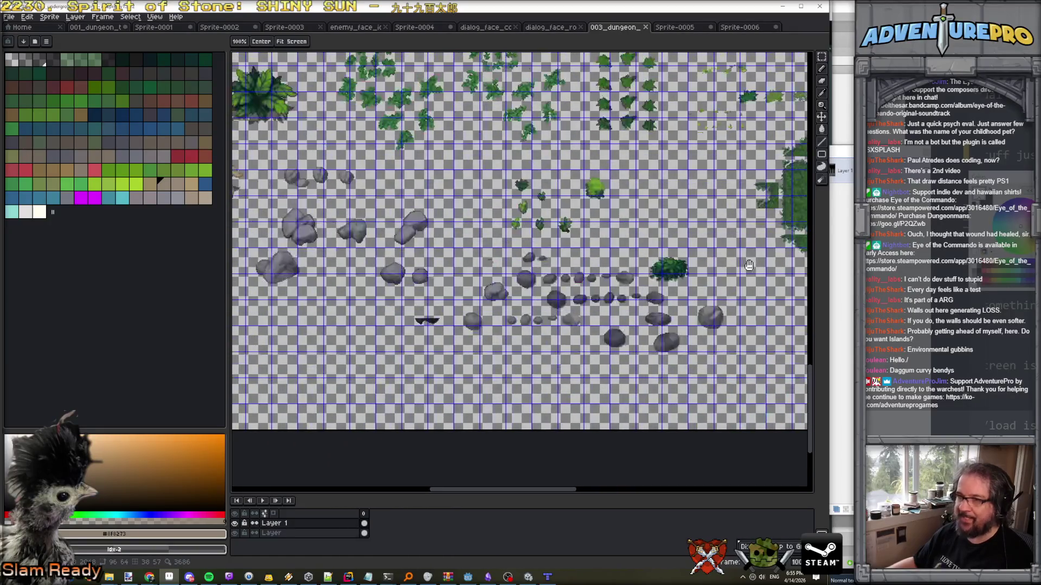
pyautogui.moveTo(458, 219); pyautogui.dragTo(458, 339)
pyautogui.scroll(-3, 458, 339)
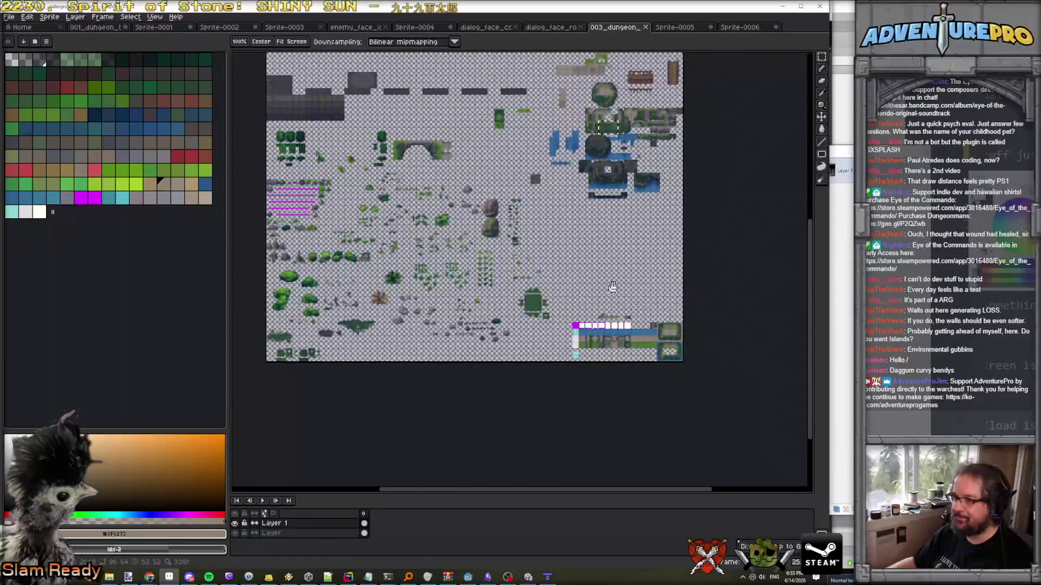
pyautogui.scroll(3, 619, 287)
pyautogui.scroll(-2, 619, 287)
pyautogui.scroll(4, 648, 375)
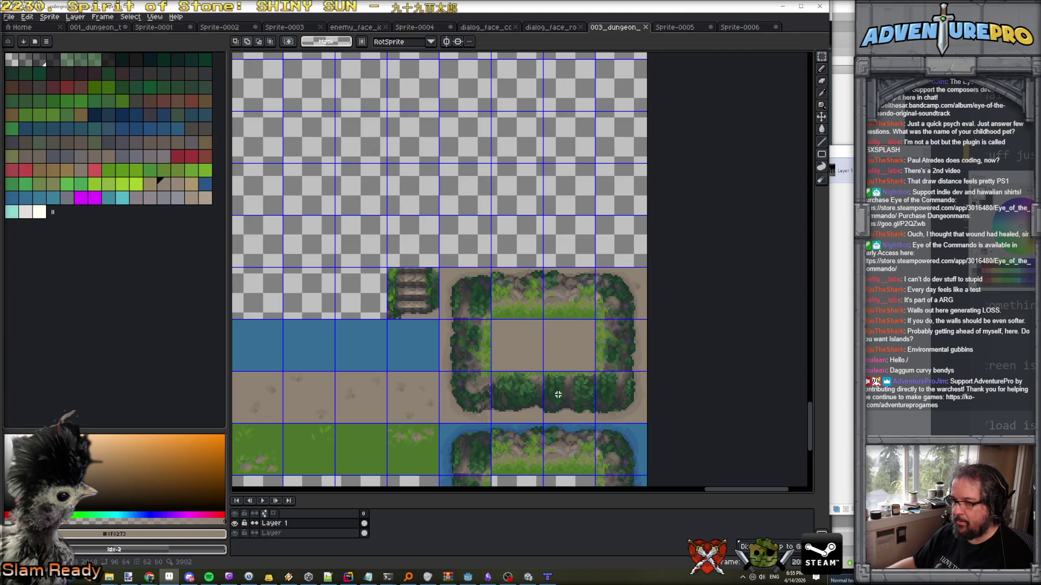
pyautogui.scroll(-2, 538, 341)
pyautogui.scroll(2, 540, 348)
pyautogui.scroll(1, 539, 348)
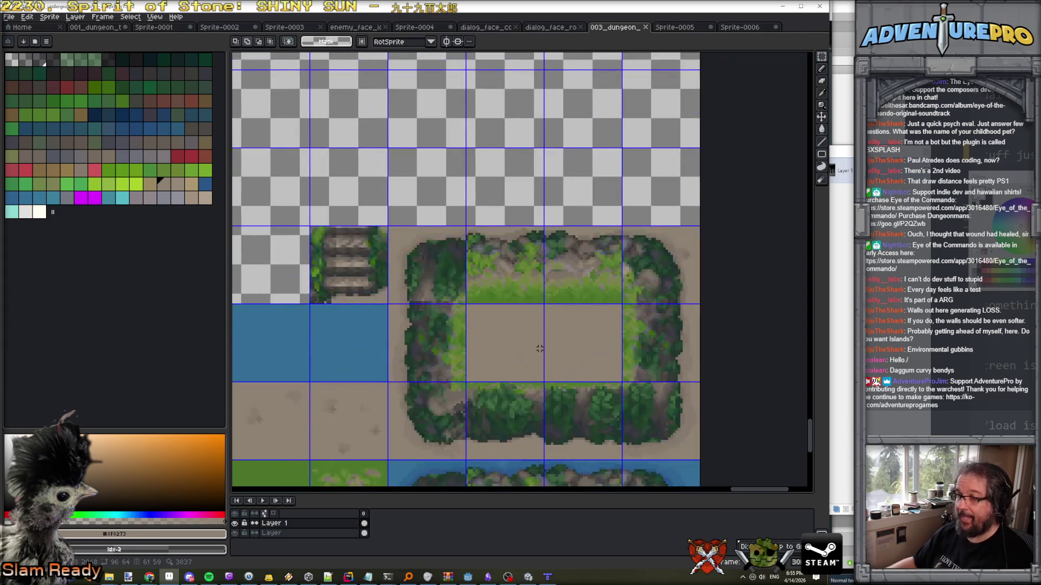
pyautogui.scroll(4, 664, 63)
pyautogui.hotkey('ctrl', 'Tab')
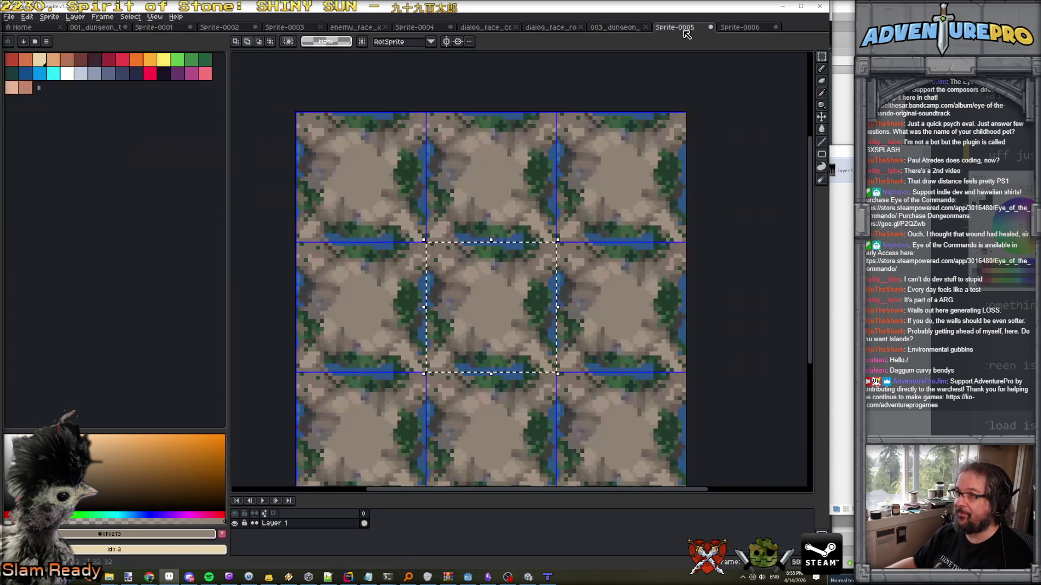
# Switch to Sprite-0006 and zoom in and out to check the vine cliffs.
pyautogui.hotkey('ctrl', 'Tab')
pyautogui.scroll(1, 474, 176)
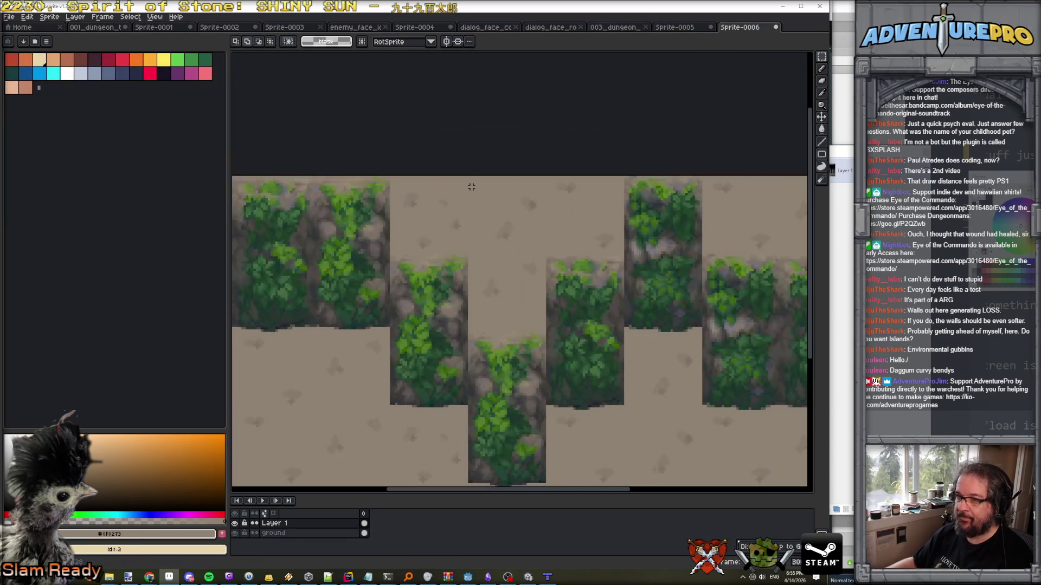
pyautogui.scroll(-1, 469, 196)
pyautogui.scroll(1, 282, 185)
pyautogui.scroll(-1, 282, 185)
pyautogui.scroll(1, 282, 185)
pyautogui.scroll(-1, 282, 185)
pyautogui.scroll(1, 282, 185)
# Browse the island preview and character face sprites, then return to the 003_dungeon tileset.
pyautogui.click(686, 28)
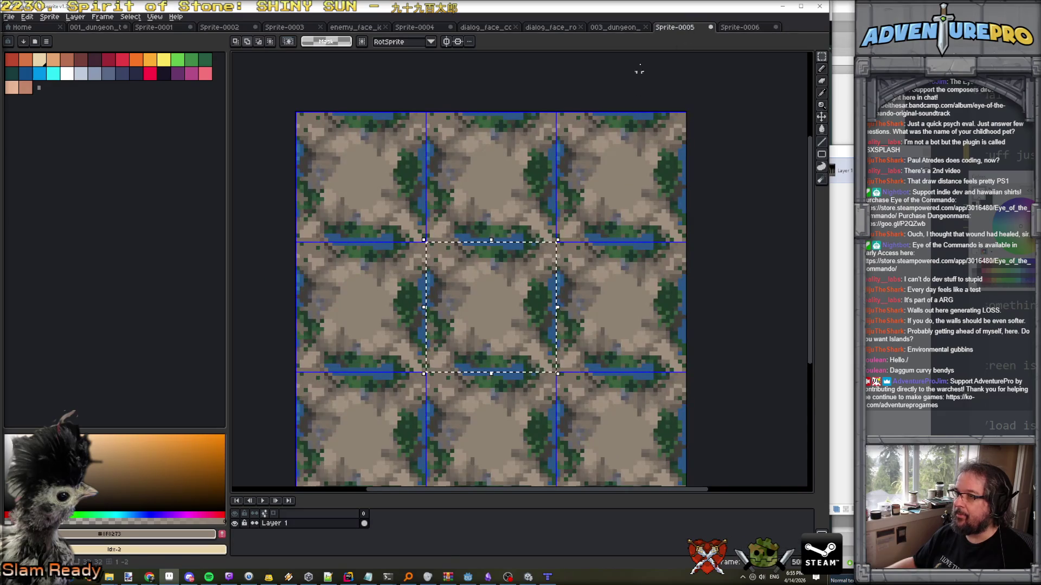
pyautogui.click(613, 27)
pyautogui.click(550, 27)
pyautogui.click(498, 28)
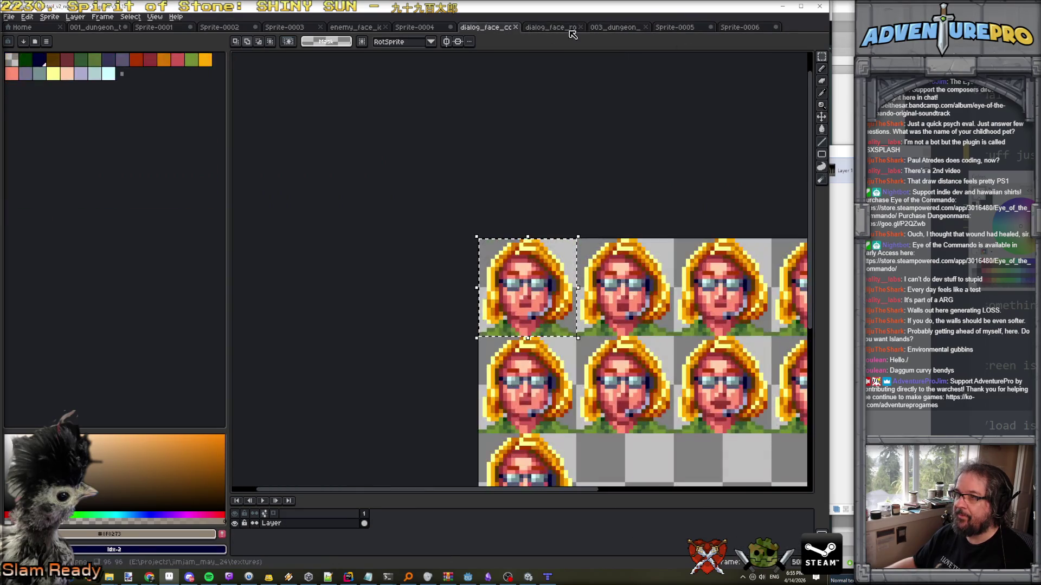
pyautogui.click(610, 28)
# Select the two flat grass tiles in 003_dungeon with the Rectangular Marquee.
pyautogui.scroll(-3, 521, 108)
pyautogui.moveTo(522, 82); pyautogui.dragTo(523, 97)
pyautogui.scroll(4, 610, 219)
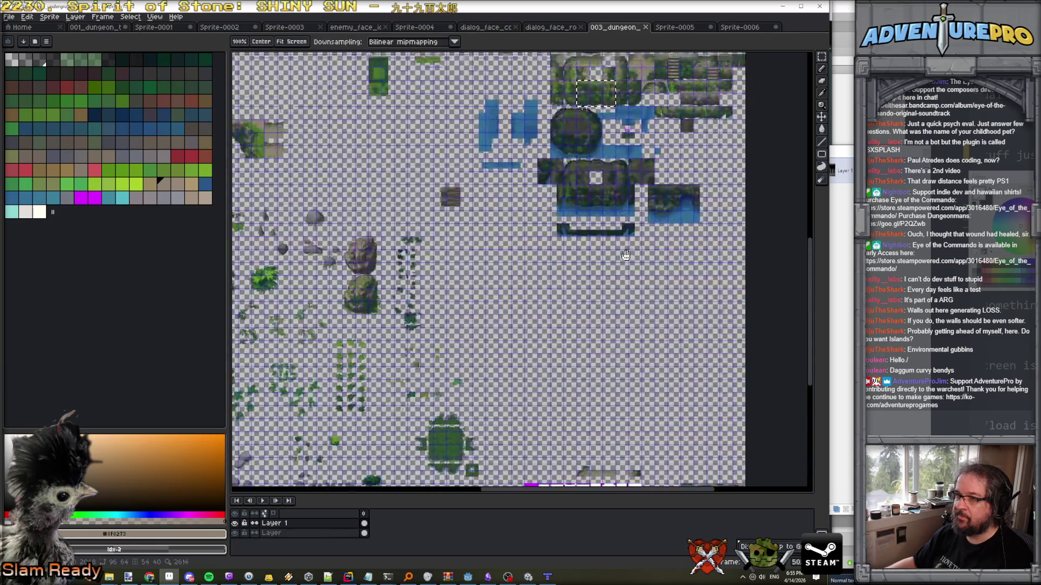
pyautogui.scroll(-1, 611, 220)
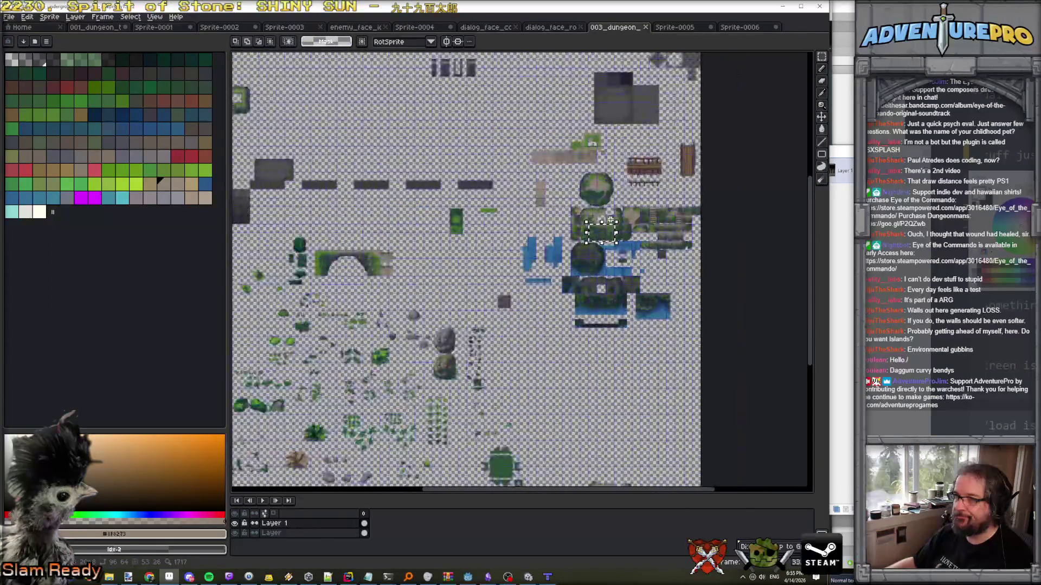
pyautogui.scroll(3, 519, 297)
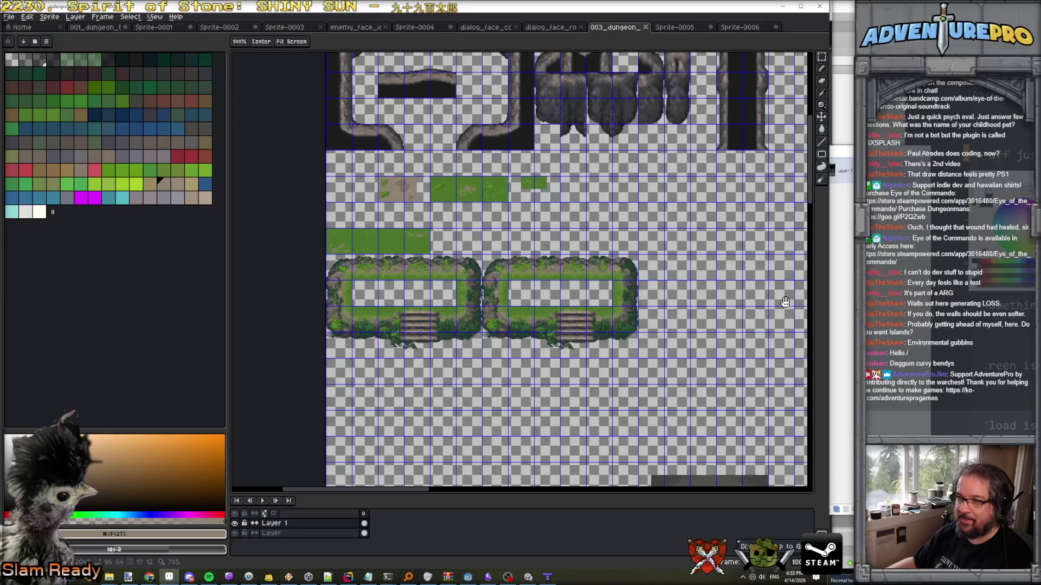
pyautogui.scroll(1, 429, 239)
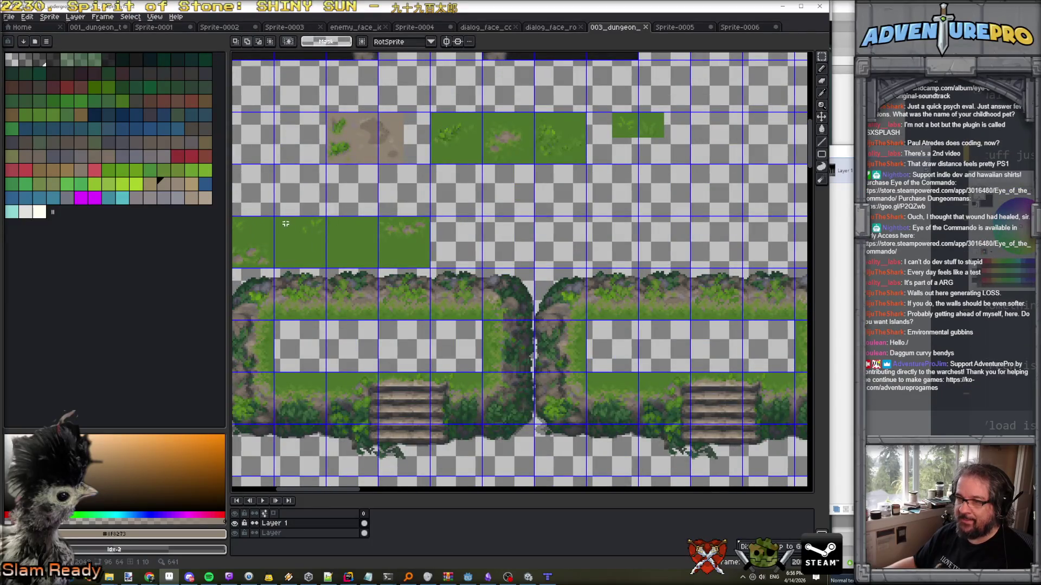
pyautogui.moveTo(277, 220)
pyautogui.mouseDown()
pyautogui.moveTo(326, 257)
pyautogui.moveTo(372, 261)
pyautogui.mouseUp()
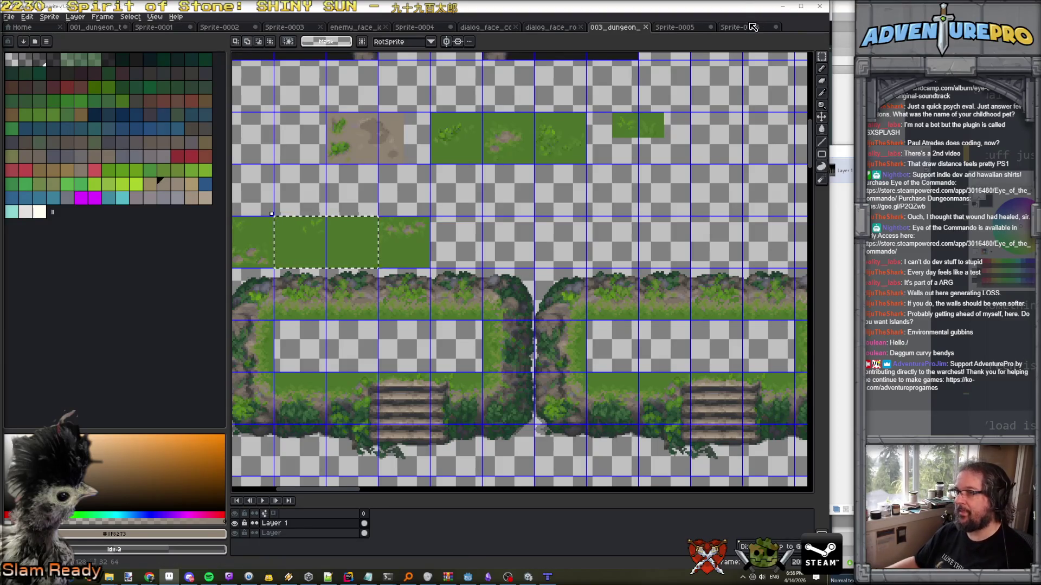
# Paste the grass into Sprite-0006 and place it on the centre top tile.
pyautogui.hotkey('ctrl', 'Tab')
pyautogui.hotkey('ctrl', 'Tab')
pyautogui.hotkey('ctrl', 'v')
pyautogui.moveTo(356, 235); pyautogui.dragTo(584, 248)
# Paste further grass copies and fill the top-row gaps above the lower cliff columns.
pyautogui.hotkey('ctrl', 'v')
pyautogui.moveTo(356, 232)
pyautogui.mouseDown()
pyautogui.moveTo(678, 244)
pyautogui.moveTo(643, 184)
pyautogui.moveTo(692, 241)
pyautogui.mouseUp()
pyautogui.press('Return')
pyautogui.hotkey('ctrl', 'v')
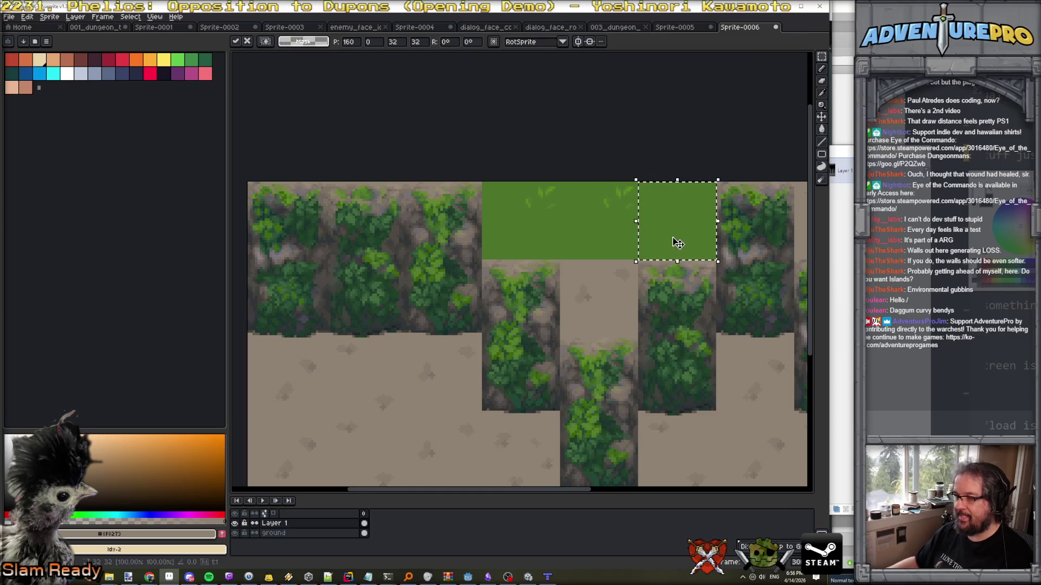
pyautogui.hotkey('ctrl', 'v')
pyautogui.moveTo(616, 305)
pyautogui.mouseDown()
pyautogui.moveTo(796, 249)
pyautogui.moveTo(414, 248)
pyautogui.moveTo(530, 239)
pyautogui.moveTo(474, 239)
pyautogui.moveTo(534, 248)
pyautogui.mouseUp()
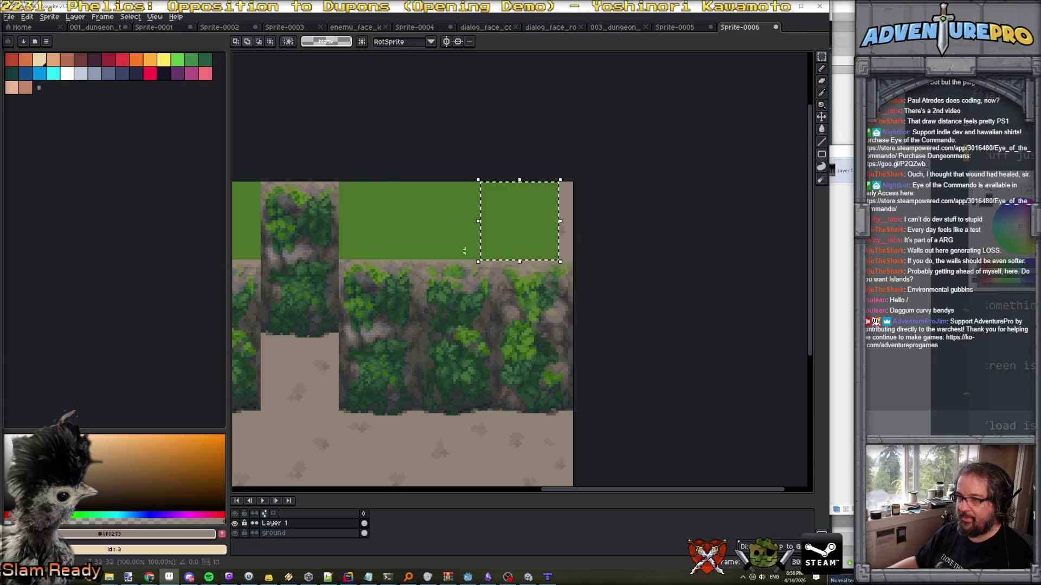
pyautogui.press('Return')
# Zoom in on the cliff tops and sample the grass green #4d732b from the canvas.
pyautogui.scroll(-3, 417, 258)
pyautogui.scroll(1, 415, 258)
pyautogui.scroll(-1, 417, 258)
pyautogui.scroll(3, 417, 257)
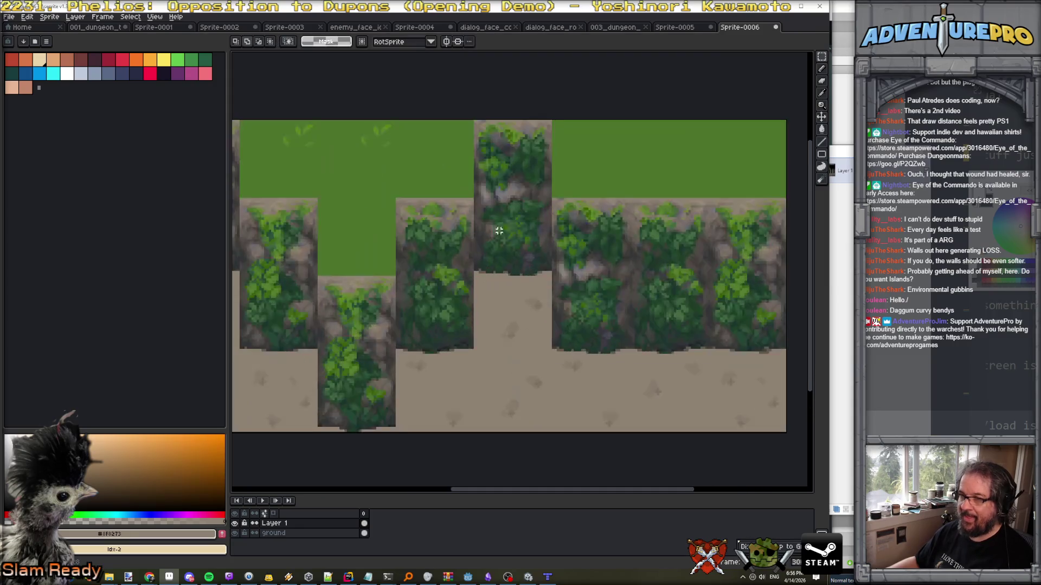
pyautogui.scroll(-1, 426, 194)
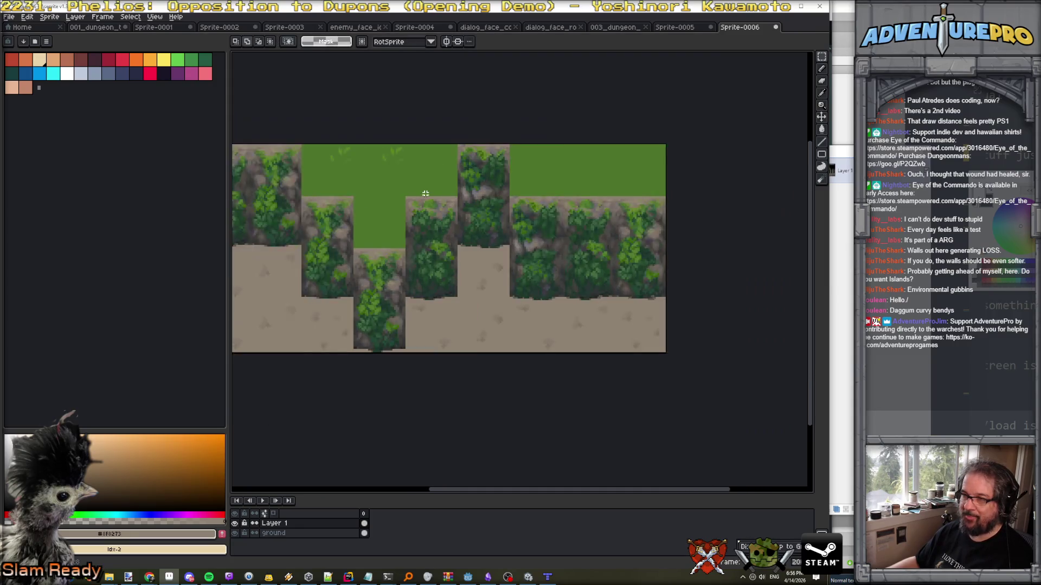
pyautogui.moveTo(536, 191); pyautogui.dragTo(588, 265)
pyautogui.scroll(1, 376, 262)
pyautogui.scroll(1, 375, 262)
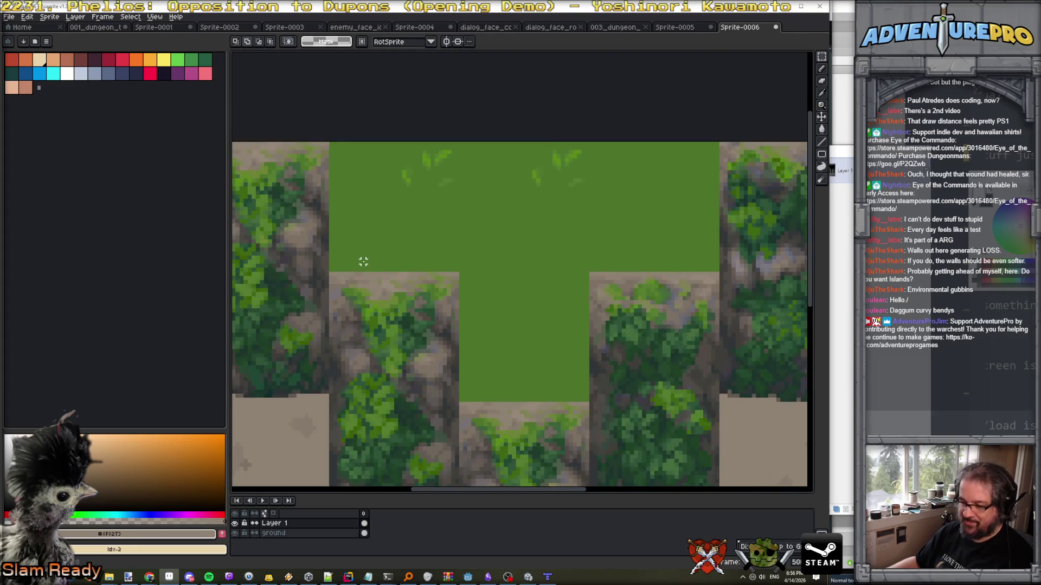
pyautogui.press('b')
pyautogui.keyDown('alt'); pyautogui.click(349, 260); pyautogui.keyUp('alt')
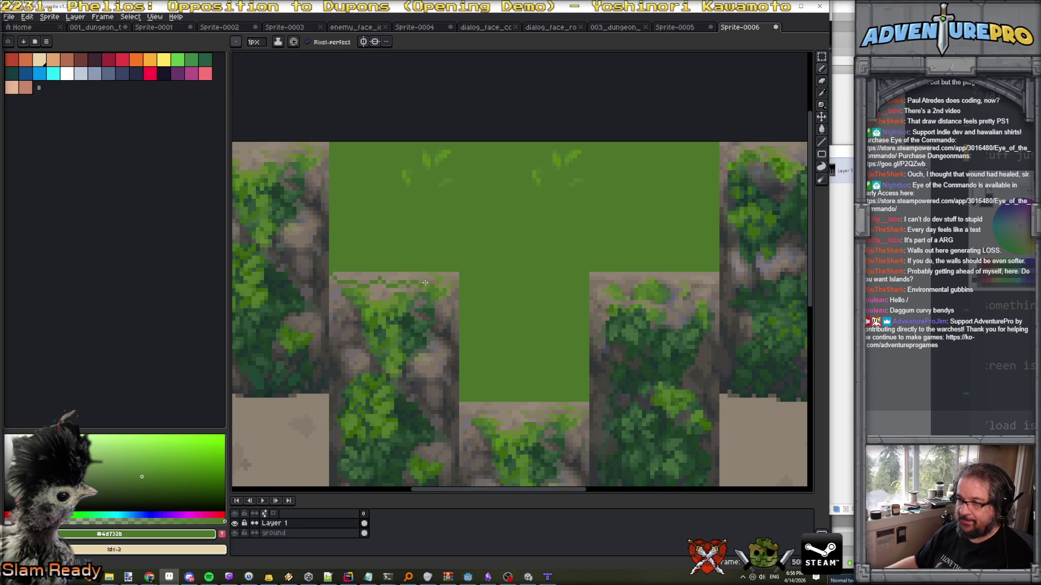
pyautogui.press('g')
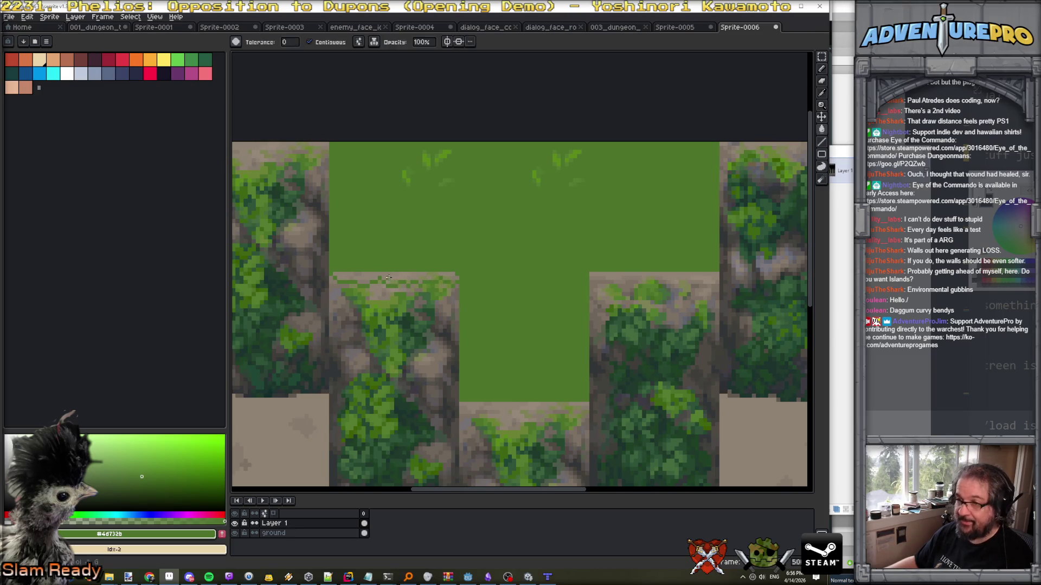
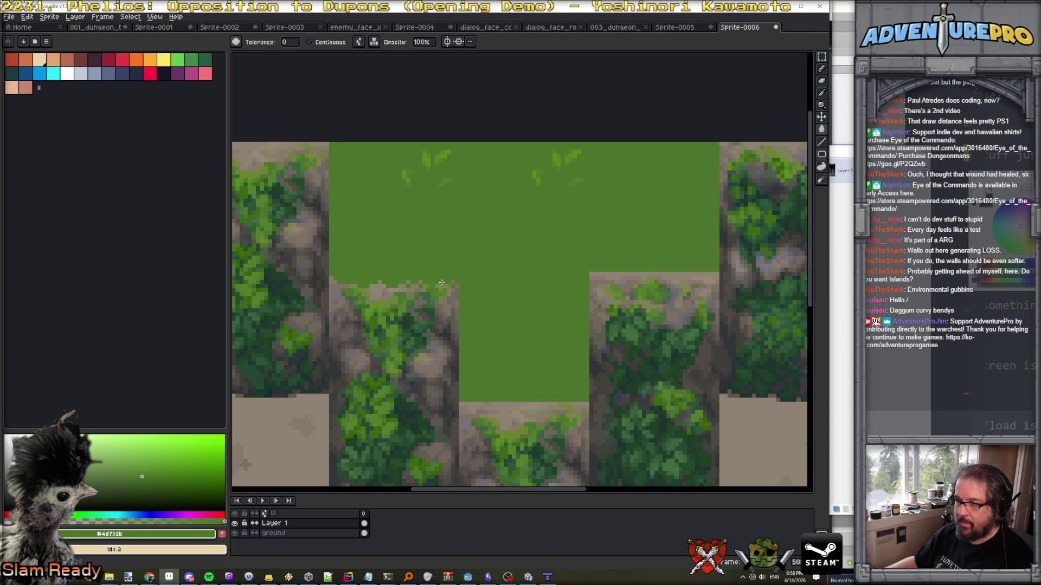
# Bucket-fill the pale ledge pixels and the small tan bump with grass green.
pyautogui.scroll(-2, 449, 283)
pyautogui.scroll(-1, 473, 318)
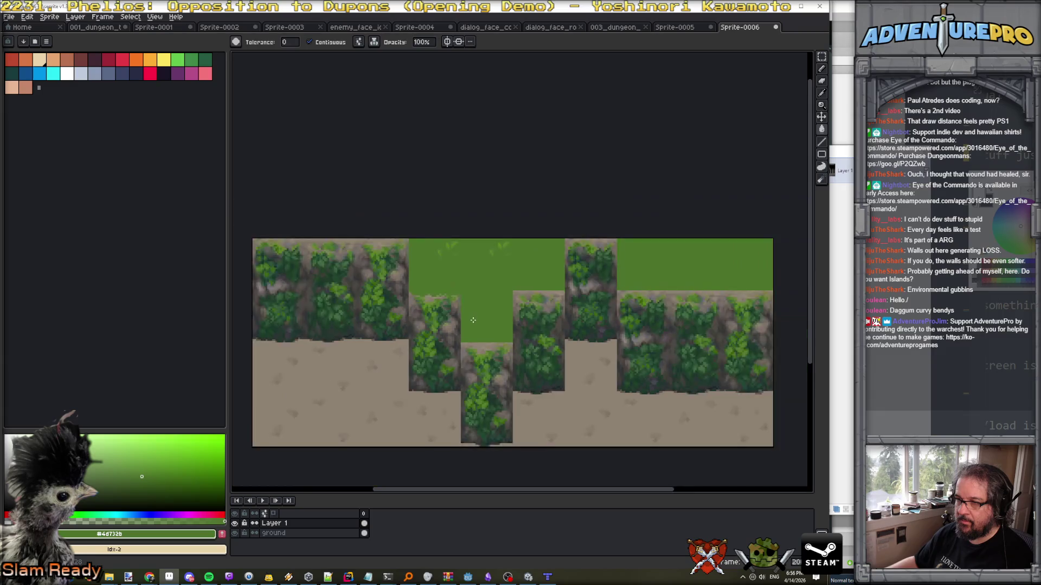
pyautogui.scroll(3, 458, 371)
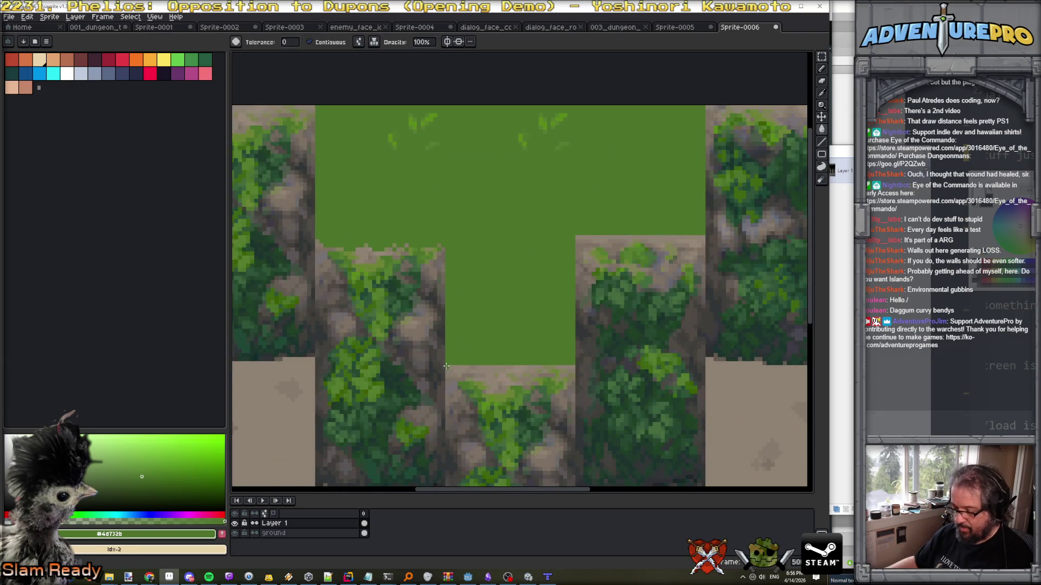
pyautogui.press('b')
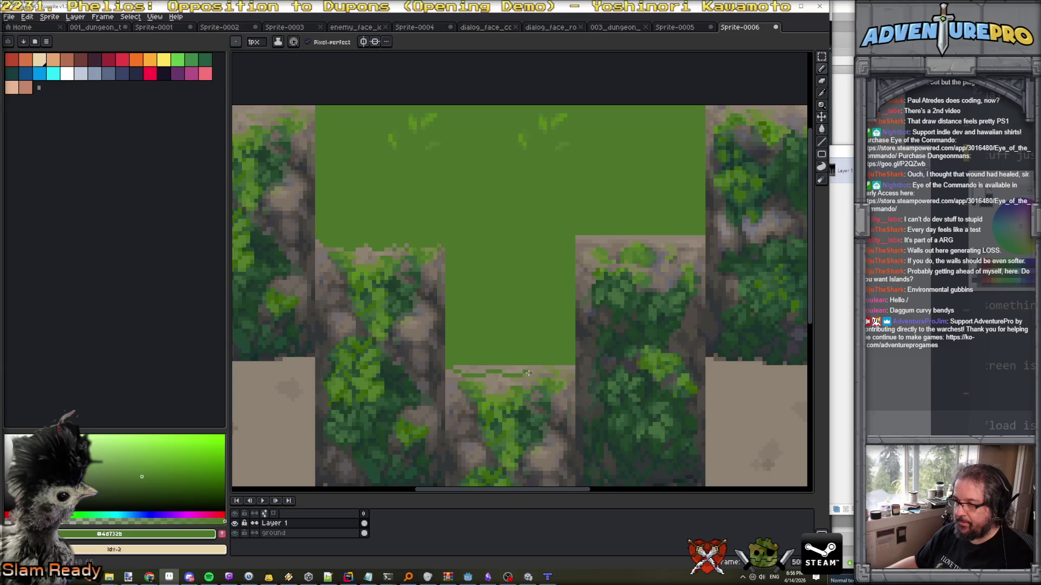
pyautogui.scroll(1, 573, 367)
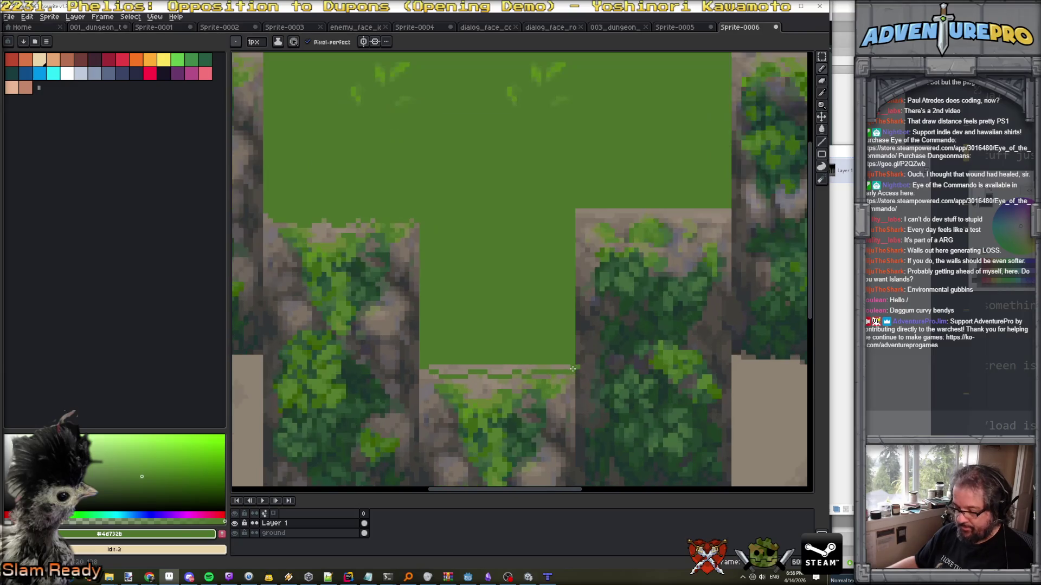
pyautogui.press('g')
pyautogui.moveTo(510, 367); pyautogui.dragTo(437, 368)
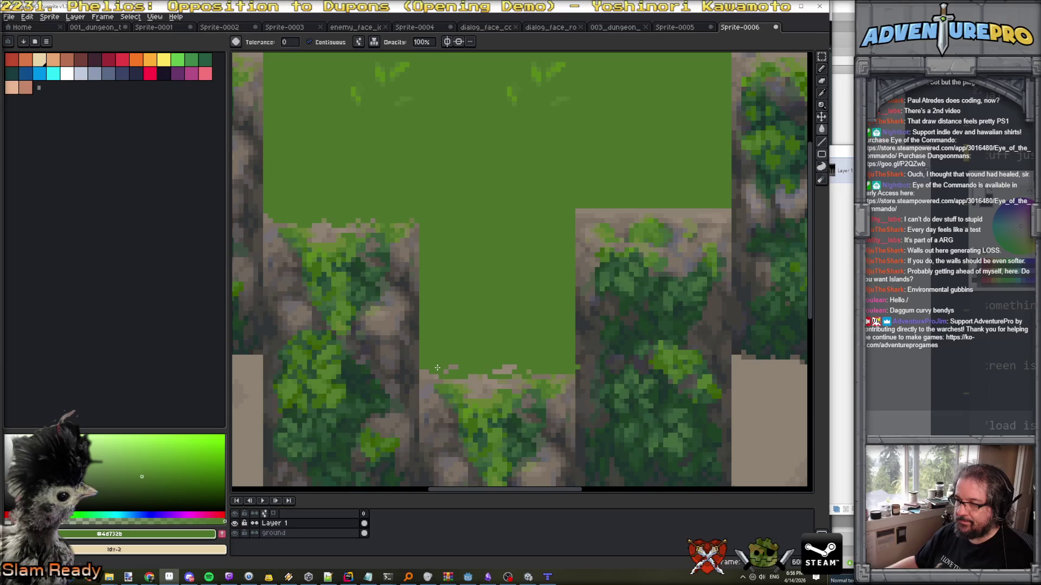
pyautogui.click(454, 367)
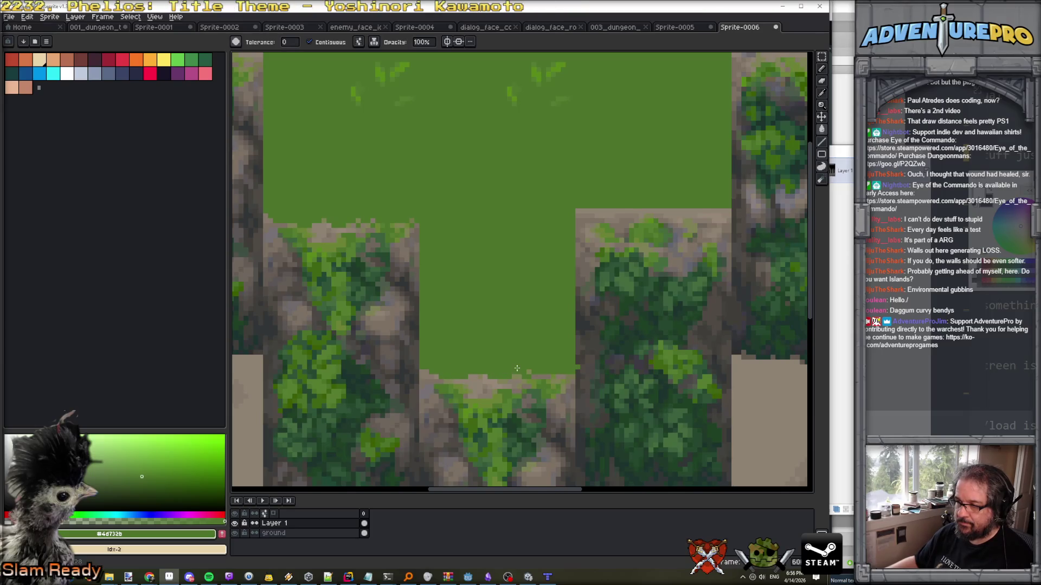
# Undo the mistaken dark rock #403d3a fill and the recent edits after sampling mossy #76774c.
pyautogui.scroll(1, 578, 369)
pyautogui.keyDown('alt'); pyautogui.click(576, 365); pyautogui.keyUp('alt')
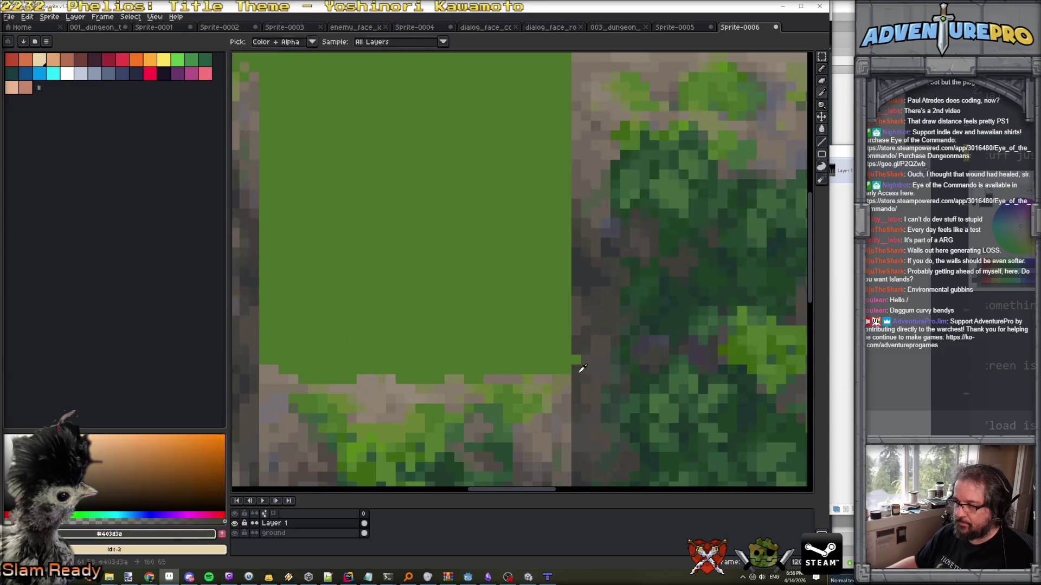
pyautogui.click(576, 365)
pyautogui.scroll(-1, 577, 362)
pyautogui.hotkey('ctrl', 'z')
pyautogui.press('b')
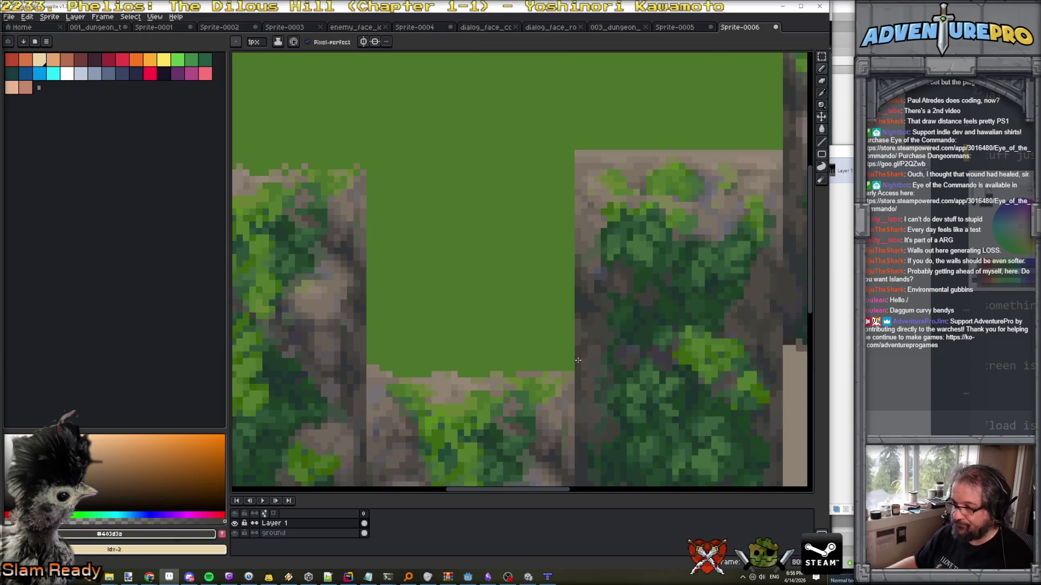
pyautogui.scroll(-2, 577, 361)
pyautogui.scroll(2, 575, 363)
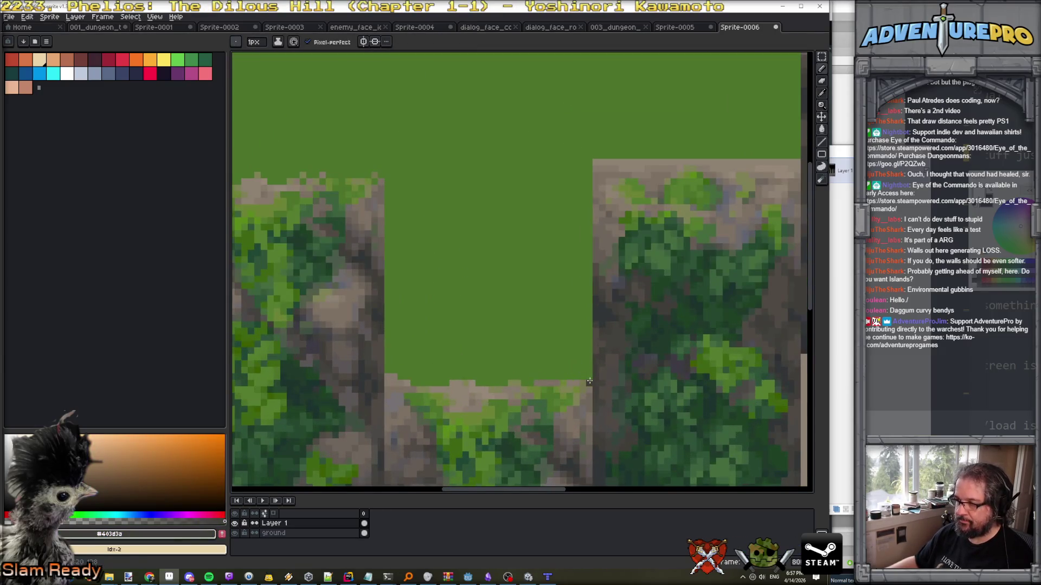
pyautogui.keyDown('alt'); pyautogui.click(589, 381); pyautogui.keyUp('alt')
pyautogui.hotkey('ctrl', 'z')
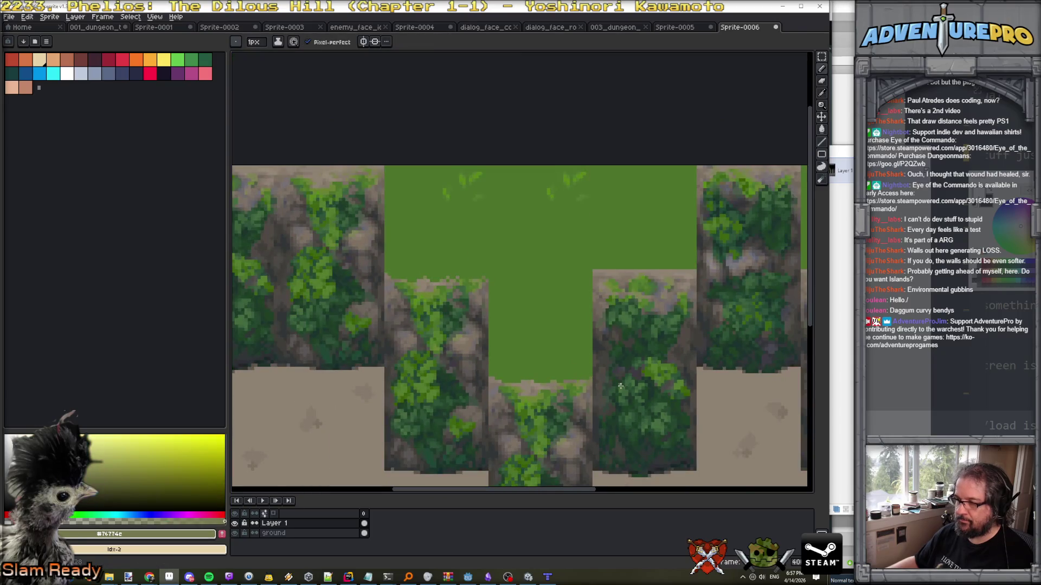
# Pencil the tan rows along the rock top in grass green #4d732b, then pick brighter green #5a8b1a.
pyautogui.scroll(-2, 621, 386)
pyautogui.scroll(4, 644, 336)
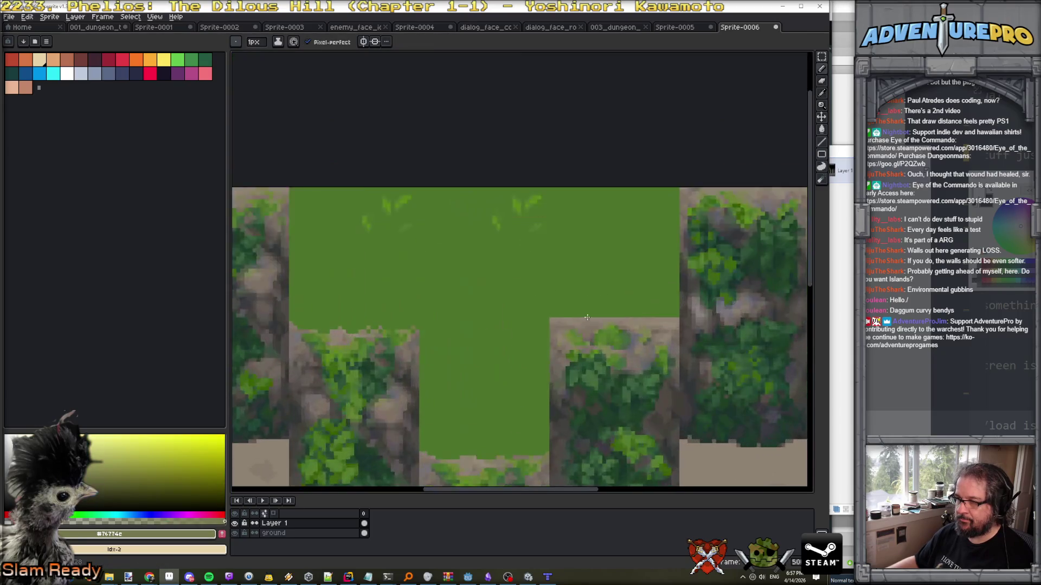
pyautogui.keyDown('alt'); pyautogui.click(527, 319); pyautogui.keyUp('alt')
pyautogui.moveTo(557, 329); pyautogui.dragTo(718, 326)
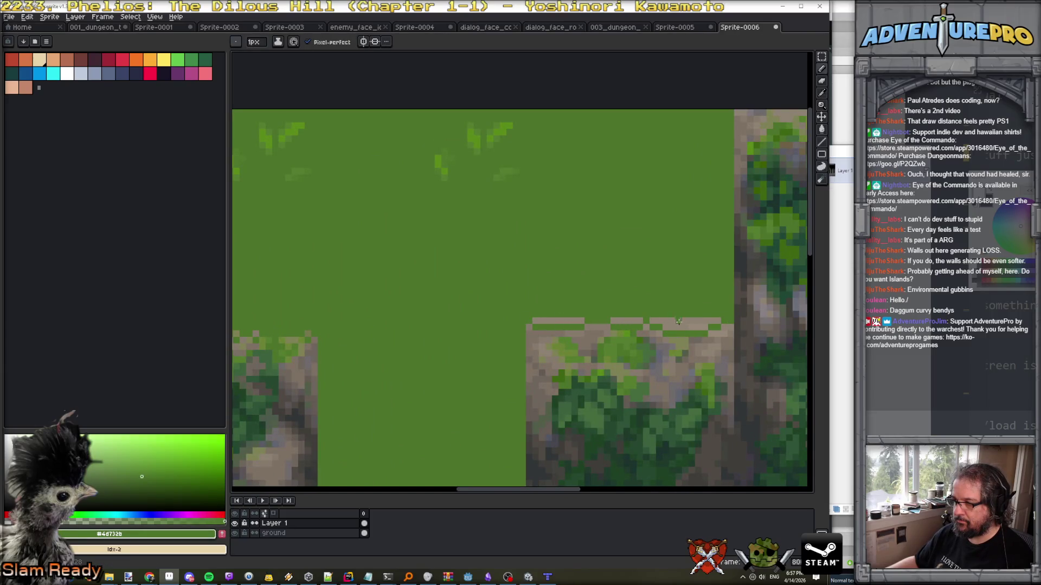
pyautogui.moveTo(534, 321); pyautogui.dragTo(702, 317)
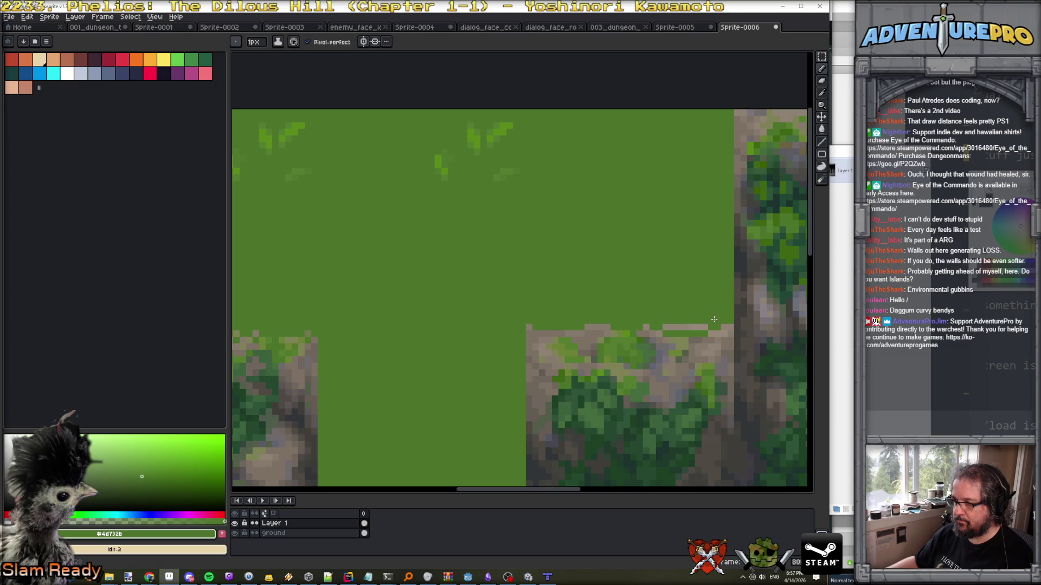
pyautogui.scroll(-3, 706, 325)
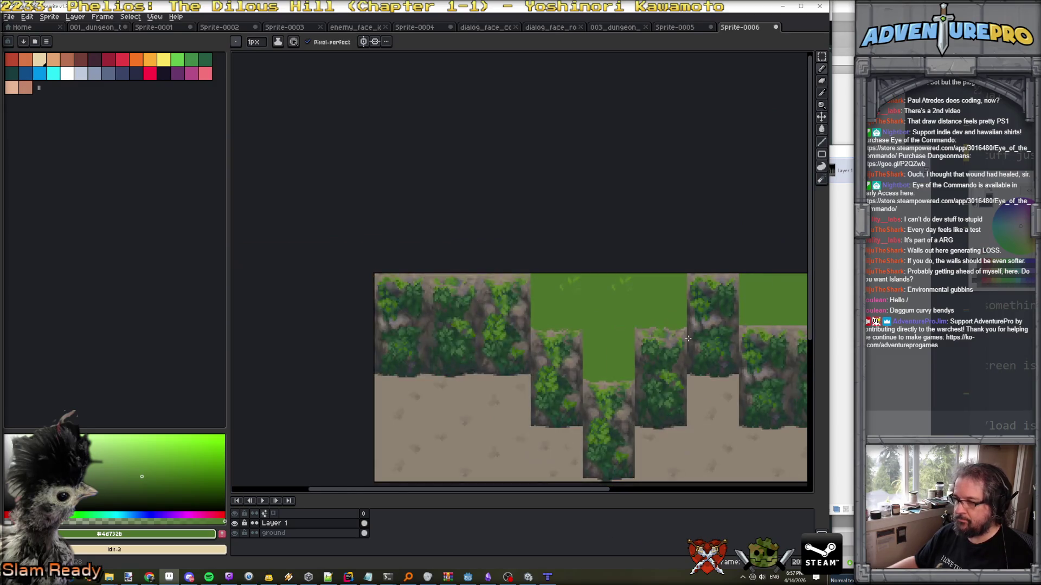
pyautogui.scroll(4, 536, 325)
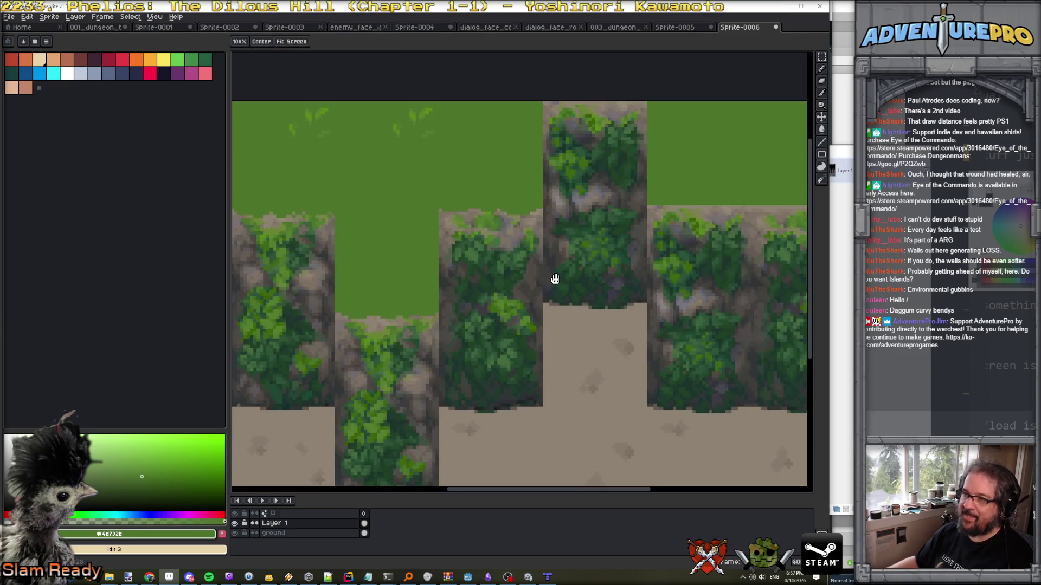
pyautogui.scroll(2, 477, 222)
pyautogui.keyDown('alt'); pyautogui.click(477, 198); pyautogui.keyUp('alt')
pyautogui.scroll(-3, 477, 227)
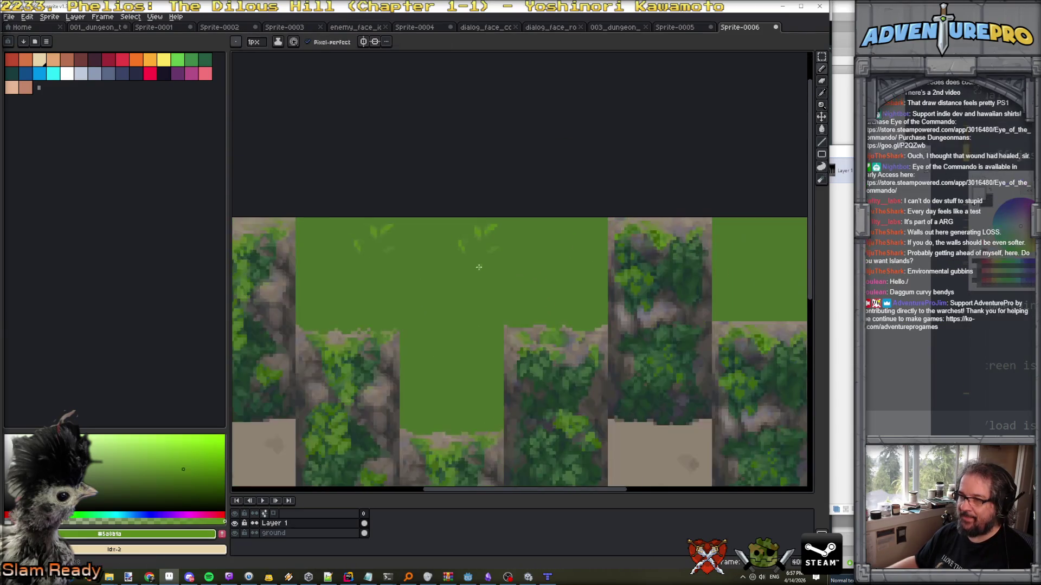
# Zoom in on the cliff tileset, then zoom out to about 50%, and bring up the running Unity game.
pyautogui.scroll(3, 405, 330)
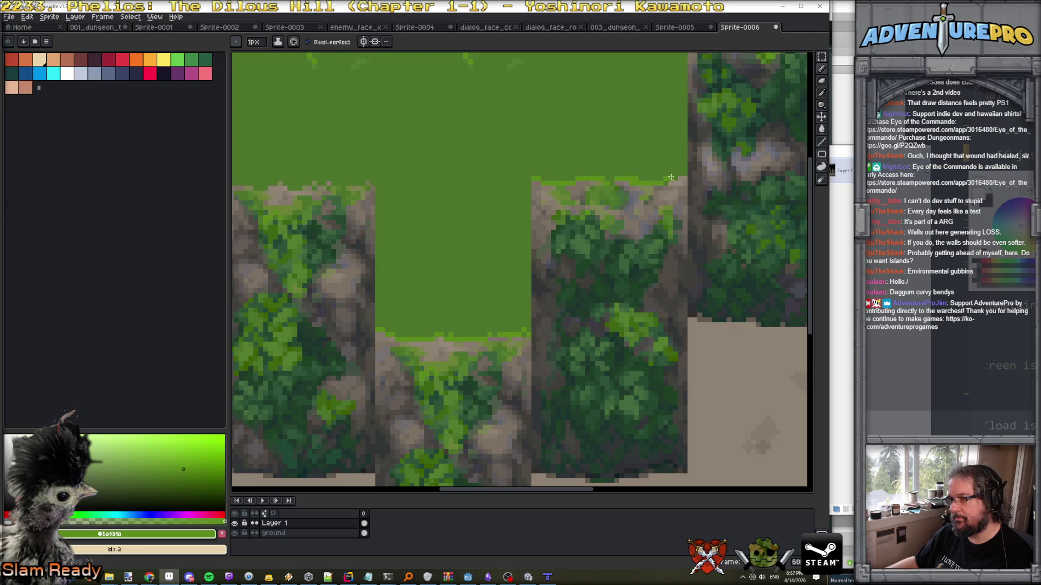
pyautogui.hscroll(-5, 461, 177)
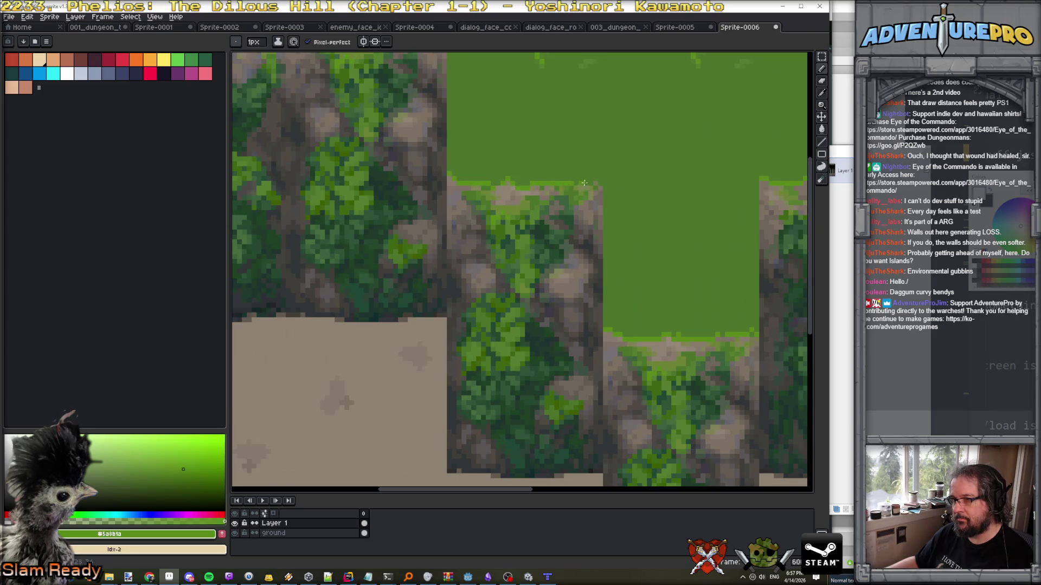
pyautogui.scroll(-3, 548, 185)
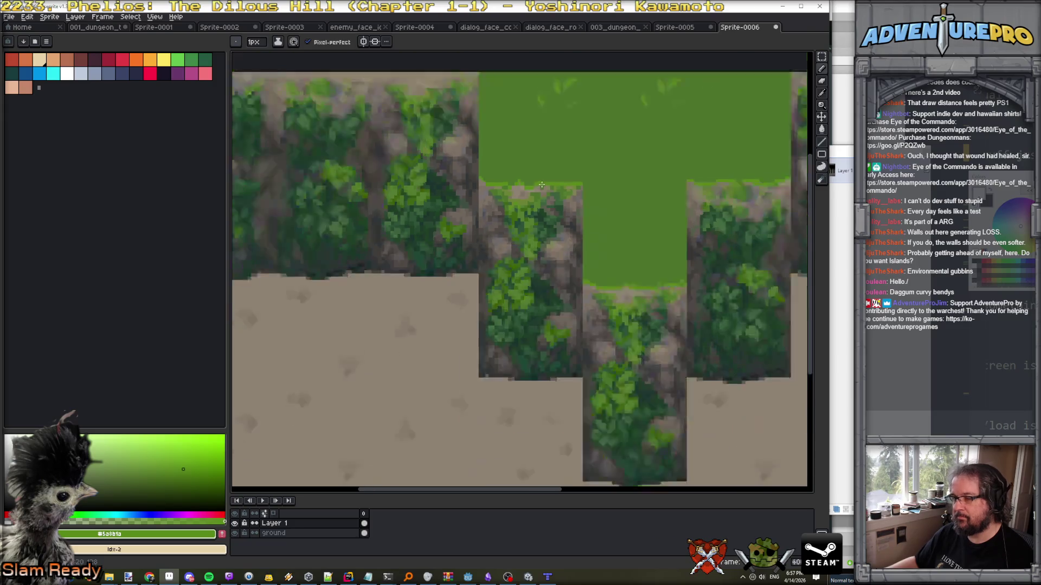
pyautogui.hscroll(3, 566, 278)
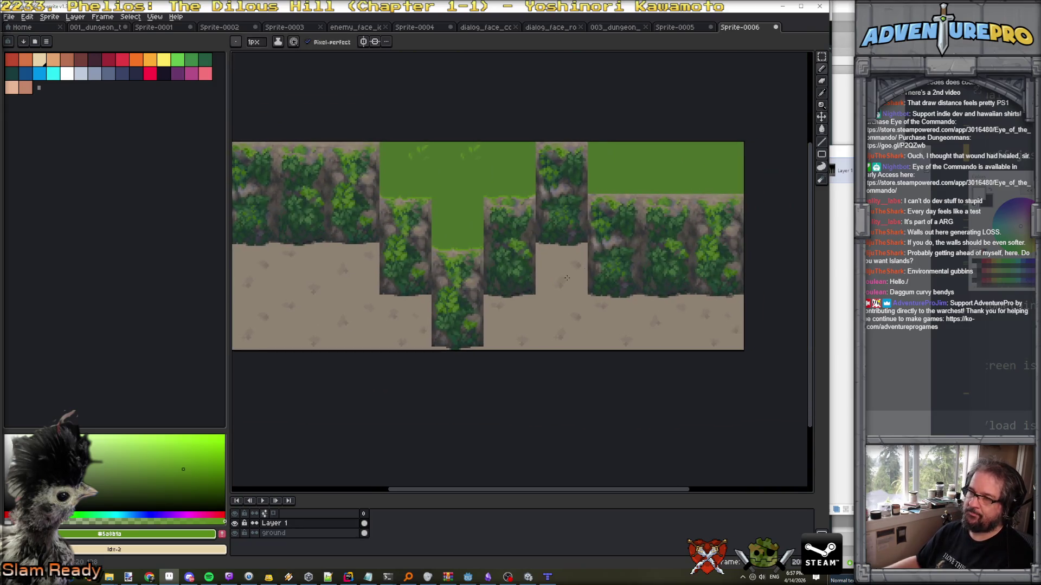
pyautogui.scroll(2, 580, 263)
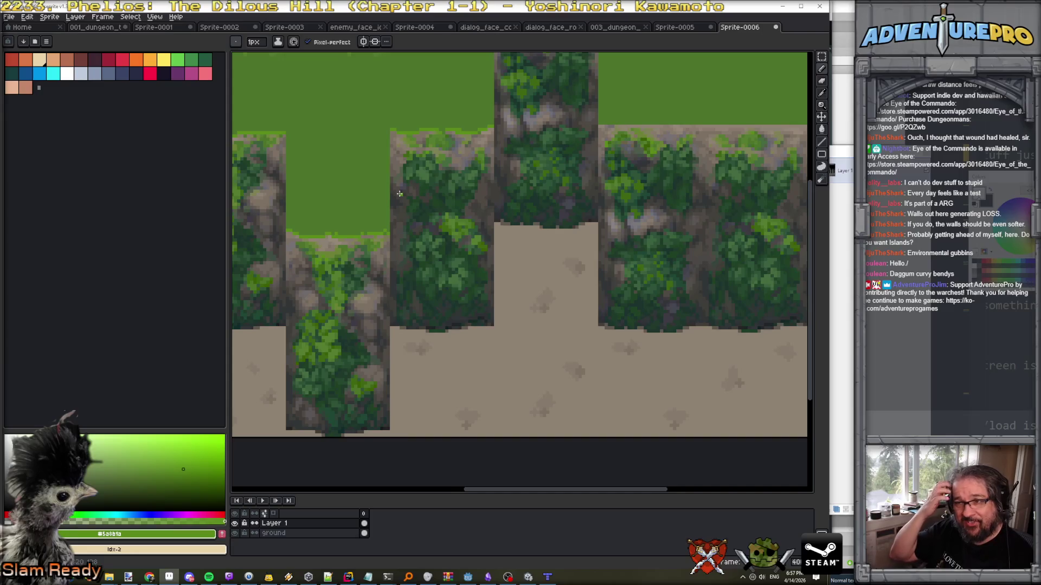
pyautogui.scroll(-3, 399, 194)
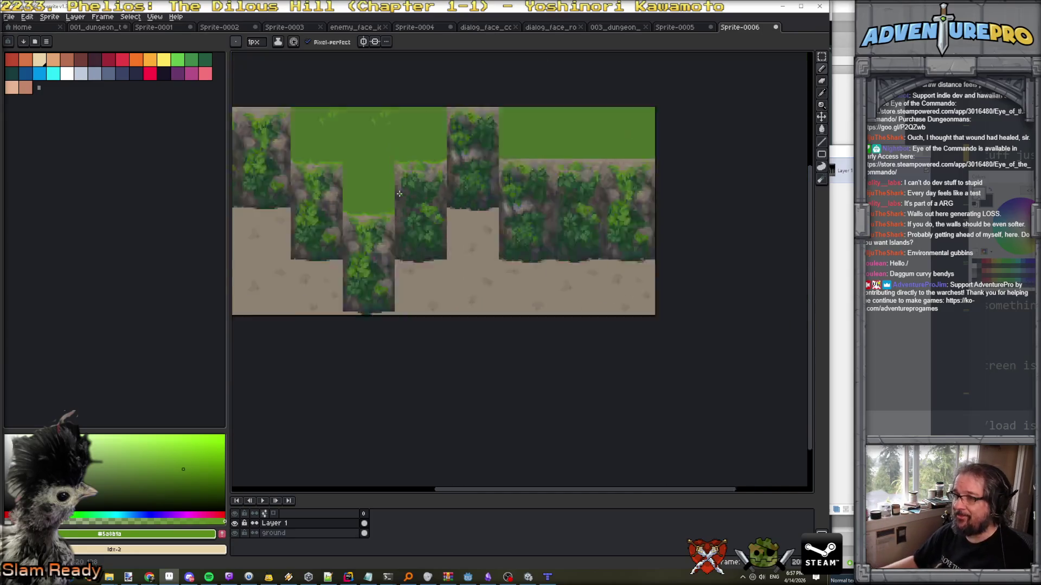
pyautogui.scroll(1, 400, 194)
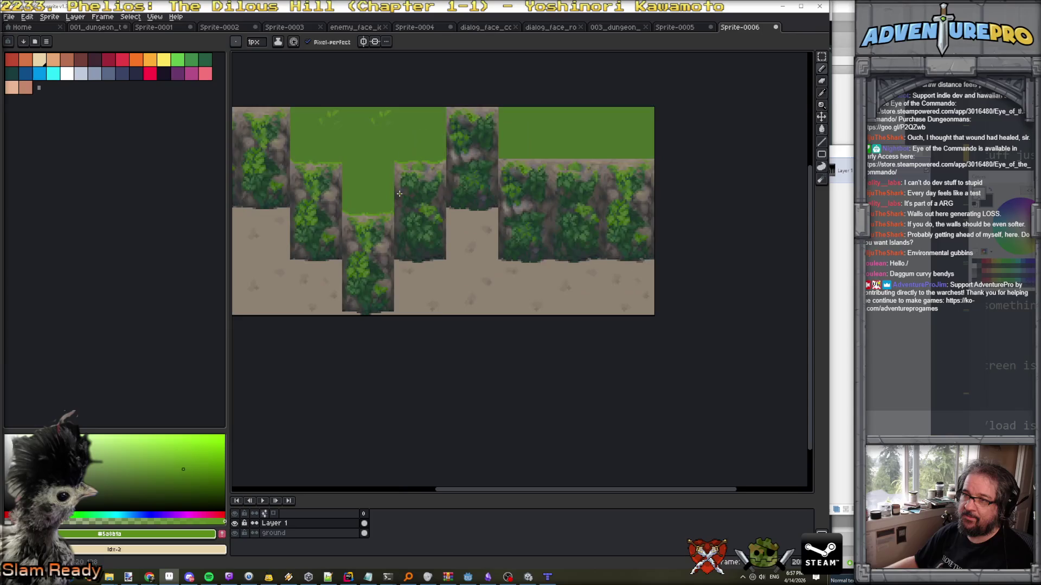
pyautogui.scroll(-2, 399, 193)
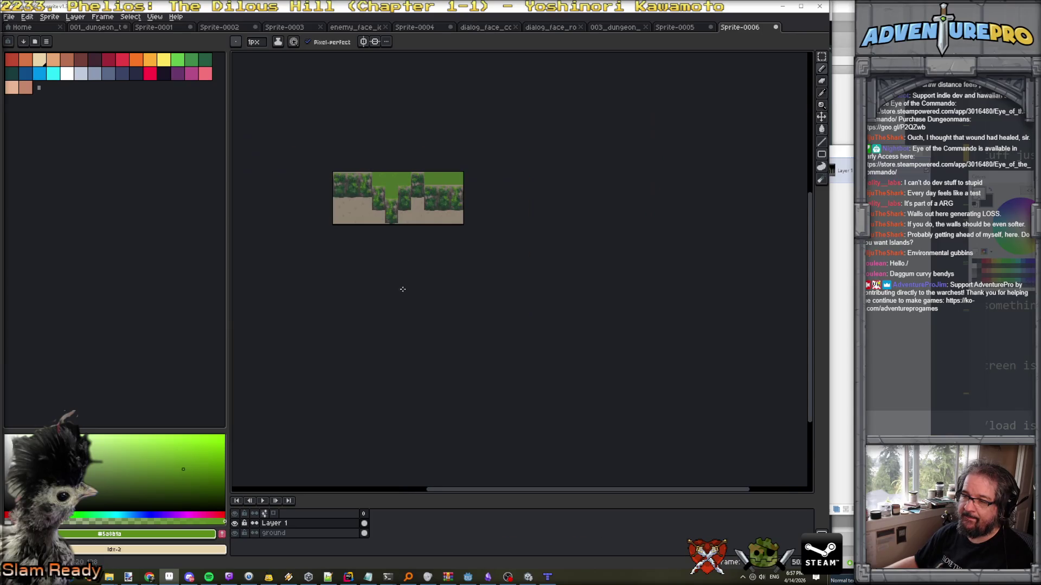
pyautogui.click(527, 578)
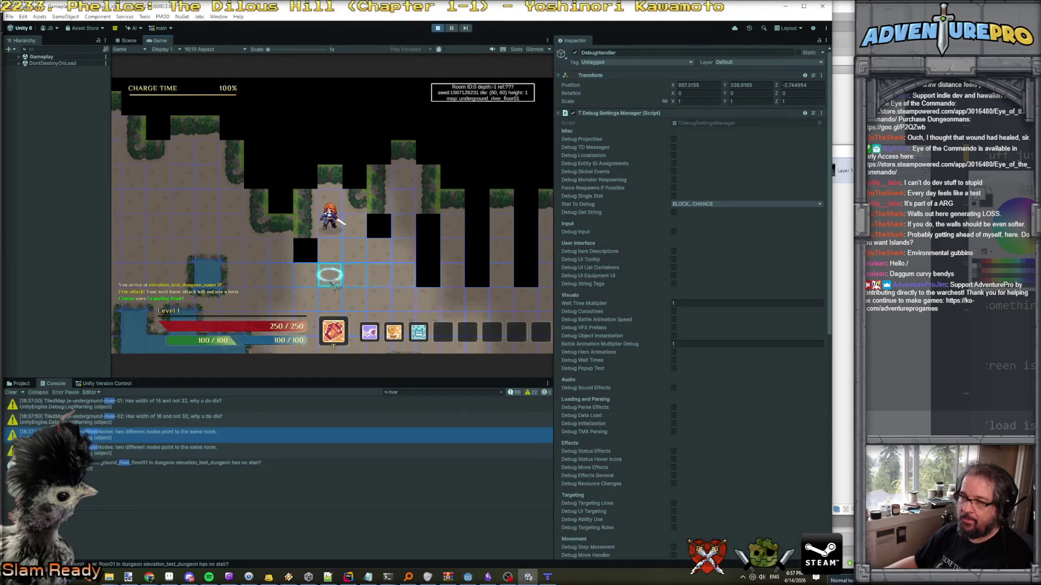
# Walk the hero left and up past the cliff walls to the map's left edge.
pyautogui.click(356, 261)
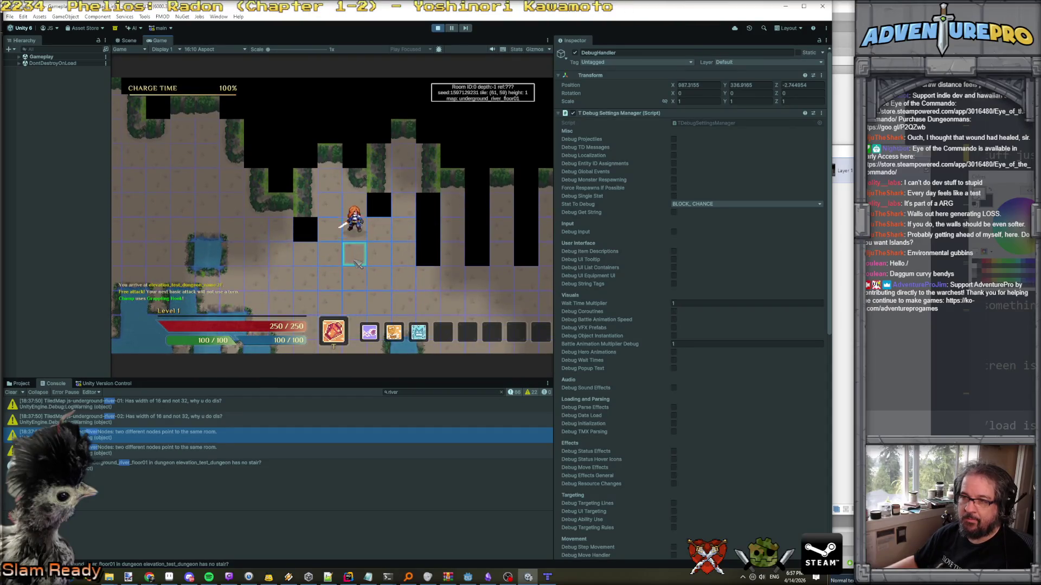
pyautogui.press('Left')
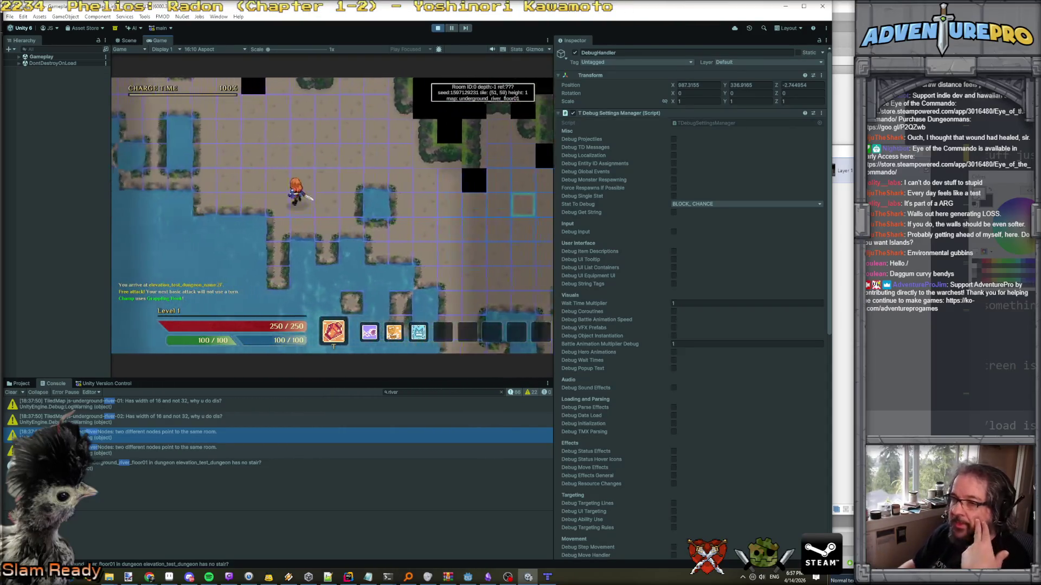
pyautogui.press('Up')
pyautogui.press('Up')
pyautogui.press('Up')
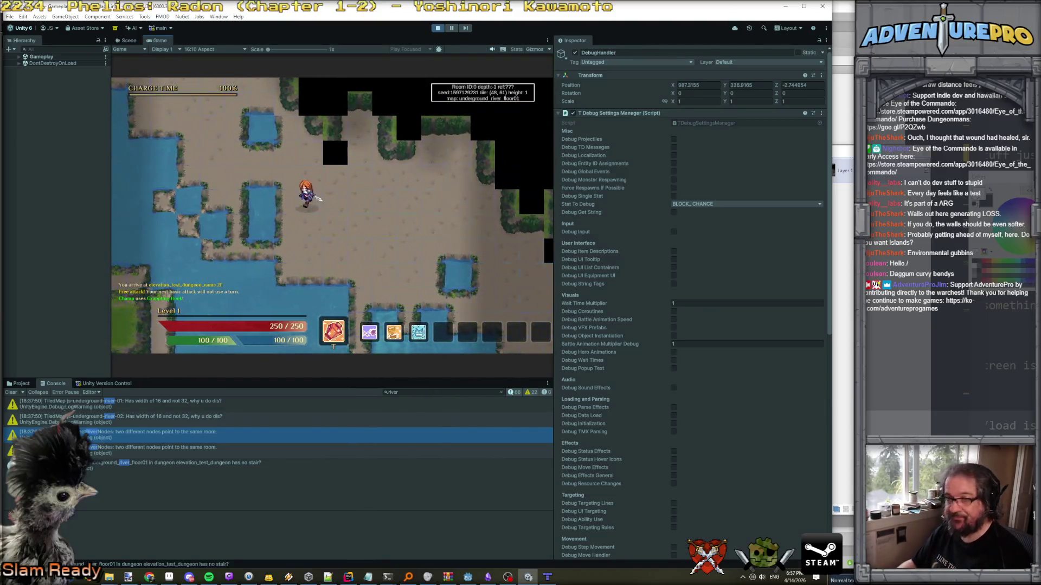
pyautogui.press('Up')
pyautogui.press('Up')
pyautogui.press('Up')
pyautogui.press('Left')
pyautogui.press('Left')
pyautogui.press('Left')
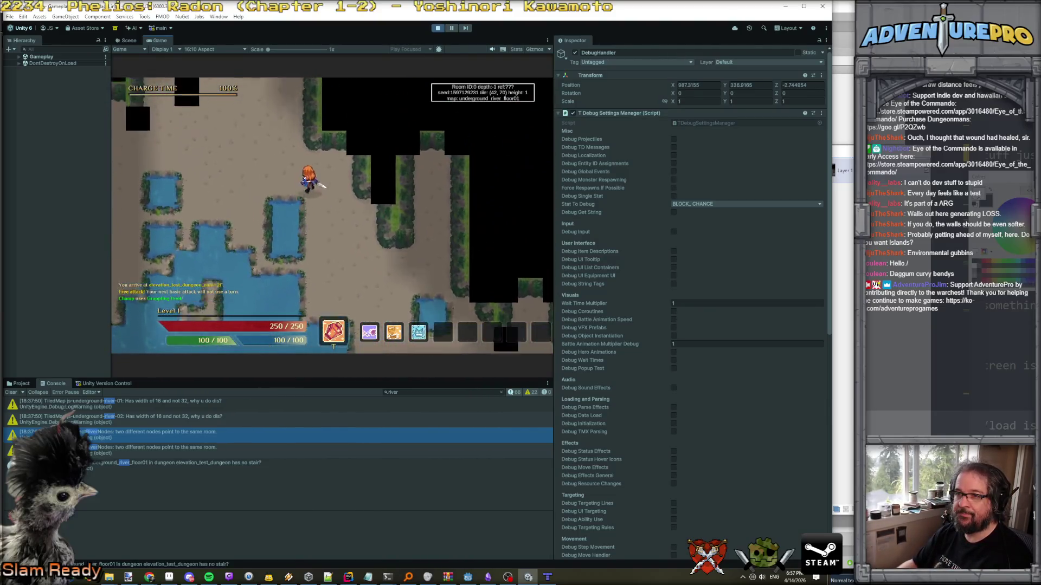
pyautogui.press('Left')
pyautogui.press('Left')
pyautogui.press('Left')
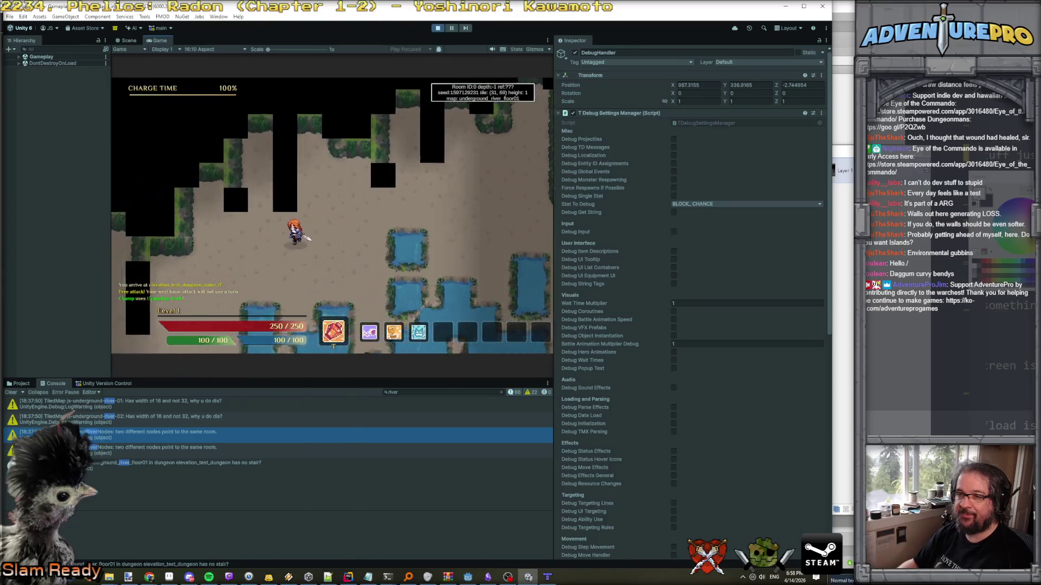
pyautogui.press('Left')
pyautogui.press('Left')
pyautogui.press('Left')
pyautogui.press('Down')
pyautogui.press('Down')
pyautogui.press('Down')
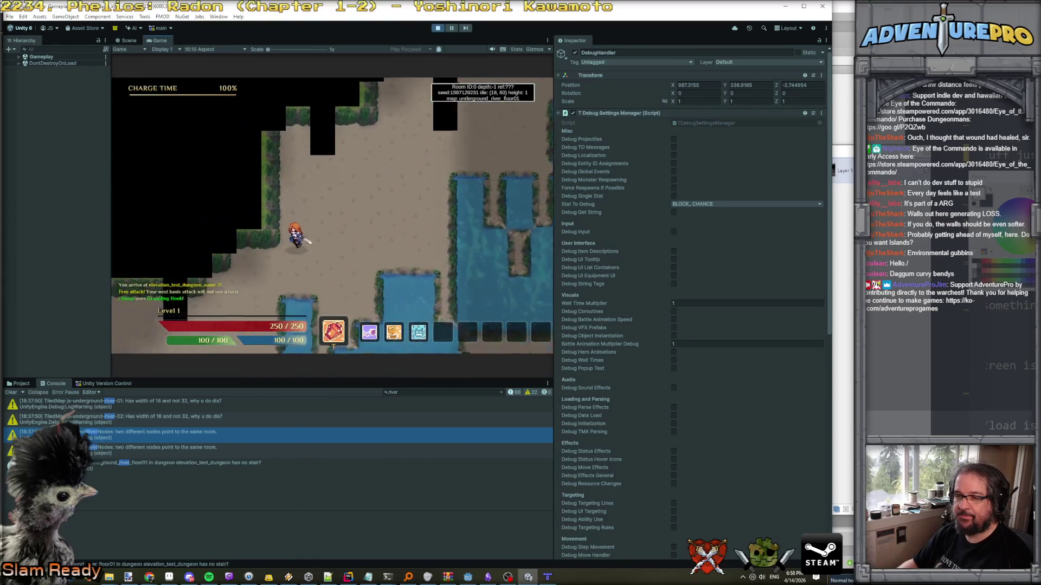
pyautogui.press('Left')
pyautogui.press('Left')
pyautogui.press('Left')
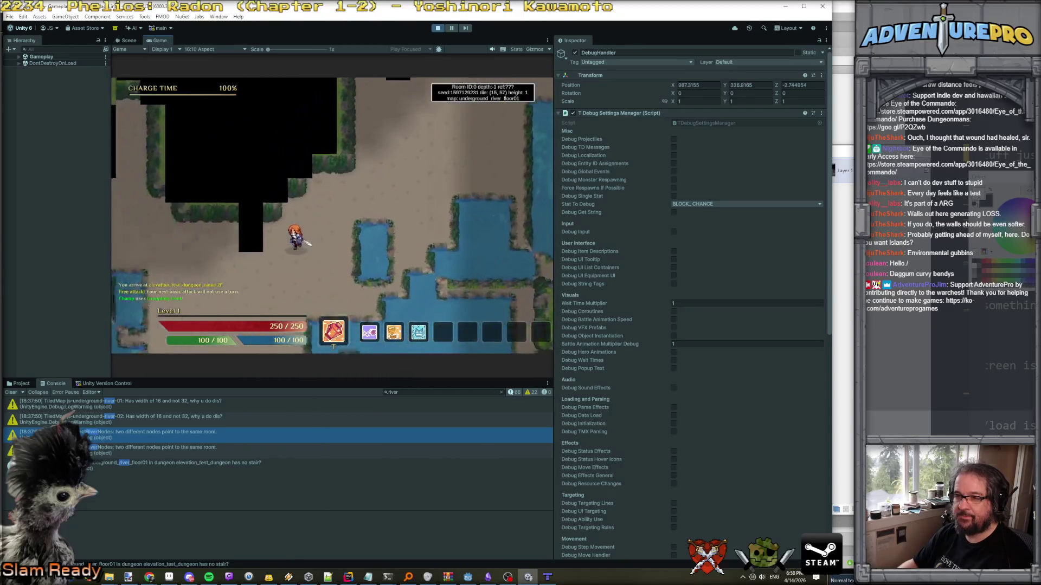
pyautogui.press('Down')
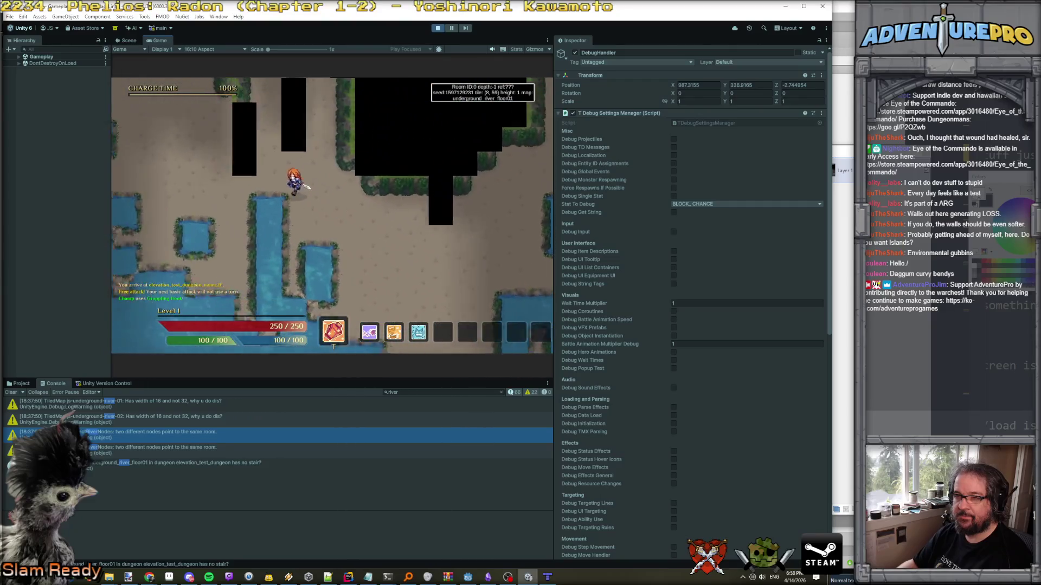
pyautogui.press('Left')
pyautogui.press('Left')
pyautogui.press('Left')
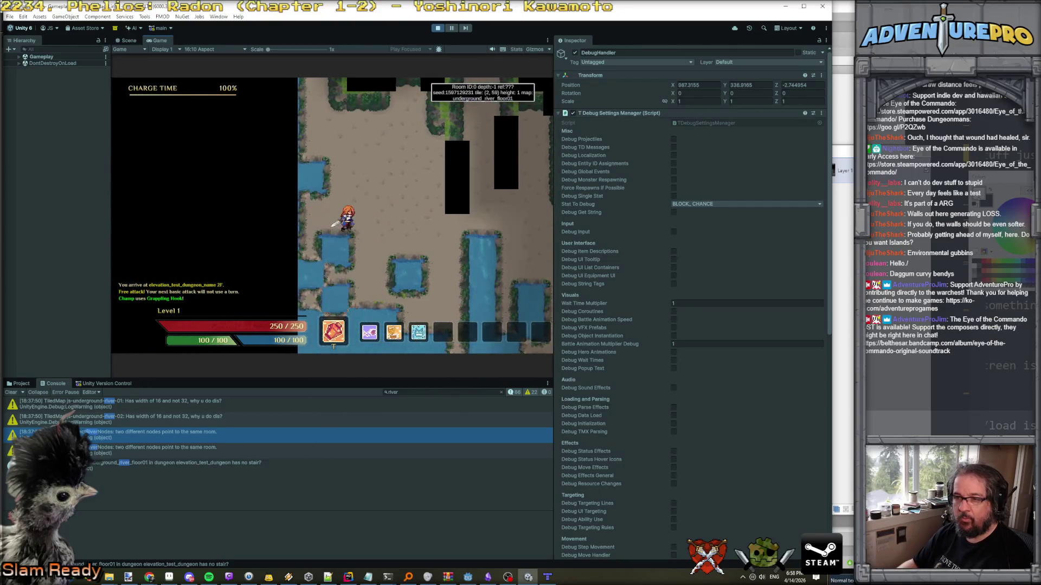
# Walk the hero back right along the water and up into the next rooms along the cliffs.
pyautogui.press('Right')
pyautogui.press('Right')
pyautogui.press('Right')
pyautogui.press('Down')
pyautogui.press('Down')
pyautogui.press('Down')
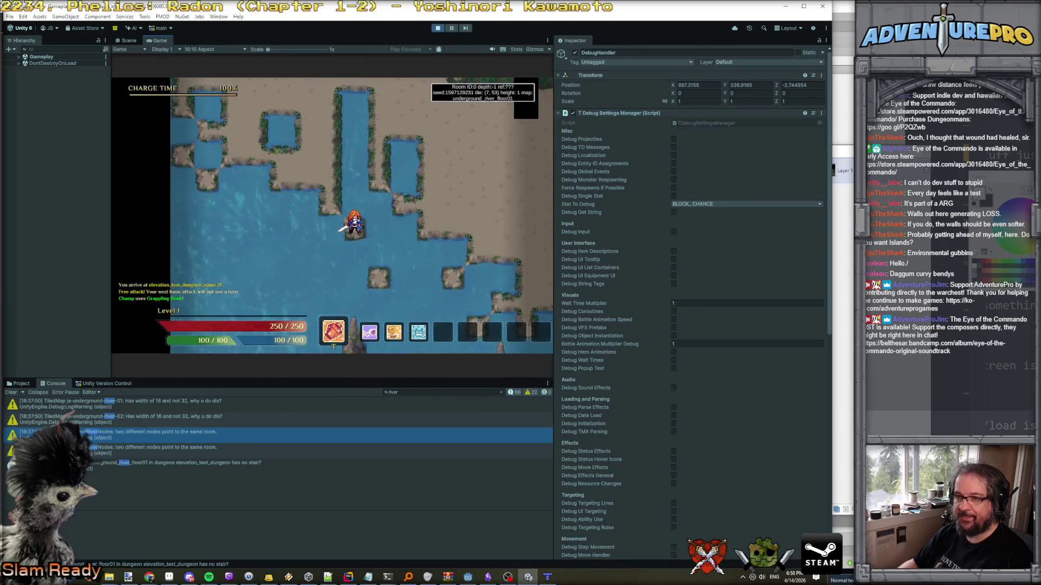
pyautogui.press('Right')
pyautogui.press('Right')
pyautogui.press('Right')
pyautogui.press('Up')
pyautogui.press('Up')
pyautogui.press('Up')
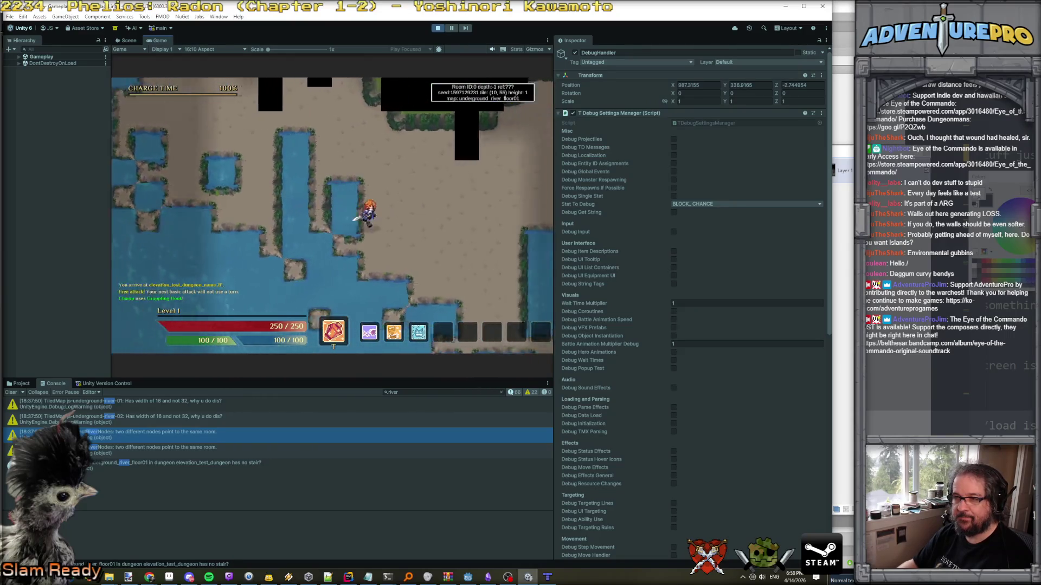
pyautogui.press('Right')
pyautogui.press('Right')
pyautogui.press('Right')
pyautogui.press('Up')
pyautogui.press('Up')
pyautogui.press('Up')
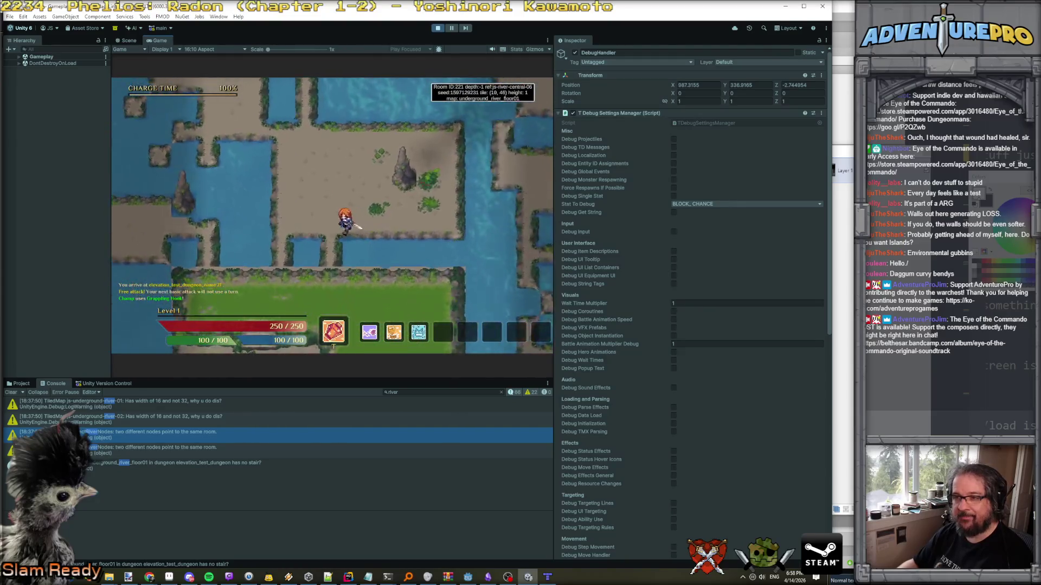
pyautogui.press('Up')
pyautogui.press('Up')
pyautogui.press('Up')
pyautogui.press('Right')
pyautogui.press('Right')
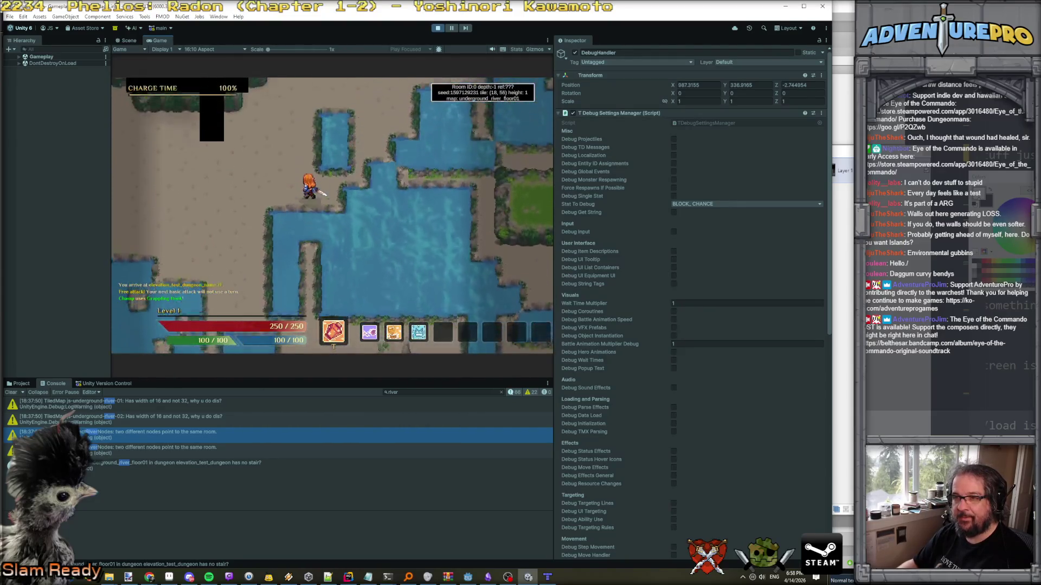
pyautogui.press('Right')
pyautogui.press('Right')
pyautogui.press('Right')
pyautogui.press('Up')
pyautogui.press('Up')
pyautogui.press('Up')
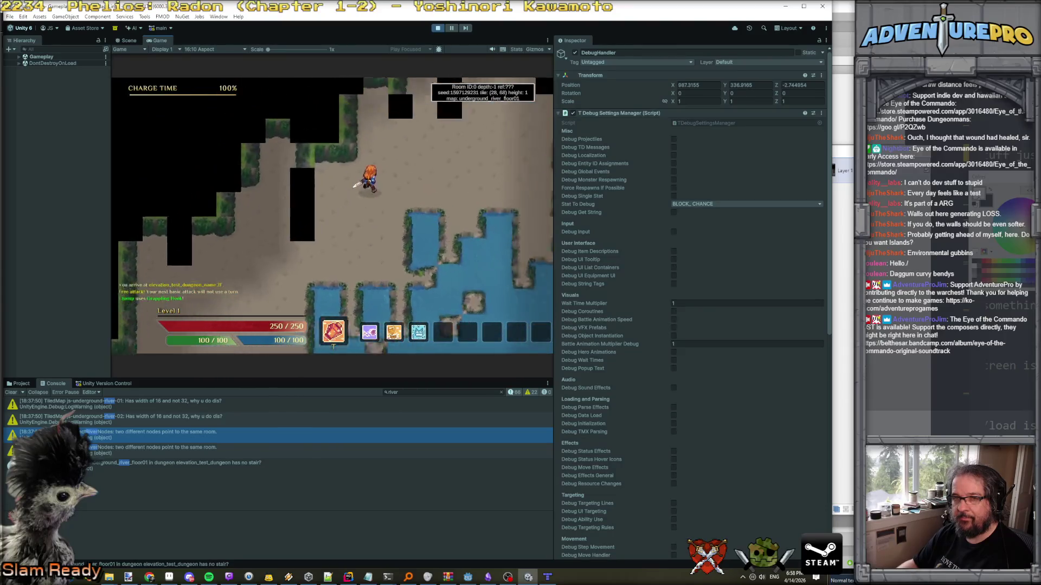
pyautogui.press('Right')
pyautogui.press('Right')
pyautogui.press('Right')
pyautogui.press('Down')
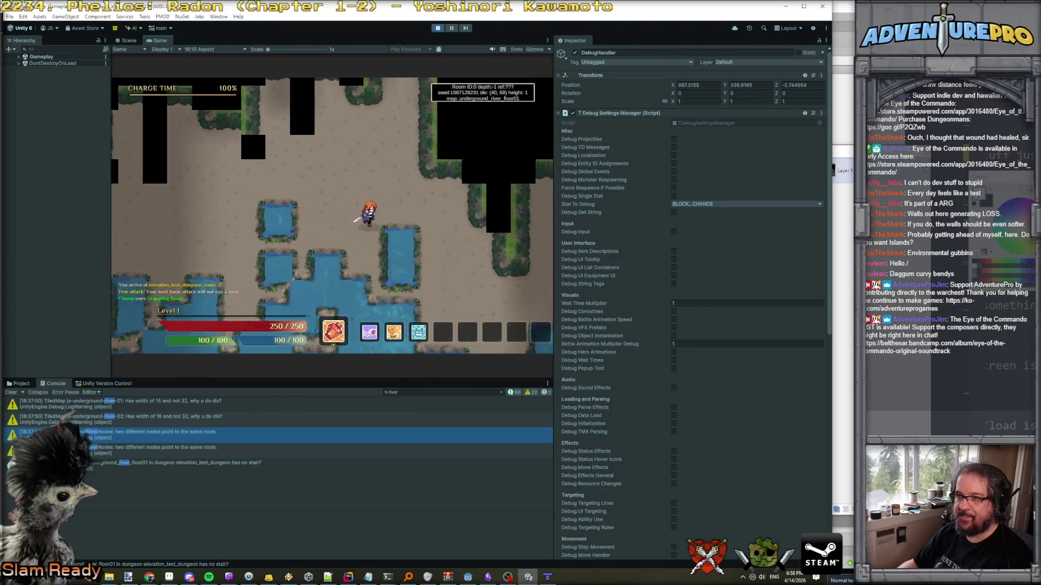
# Walk the hero down-right across the floor, then along the mossy cliff face into the narrow passage.
pyautogui.press('Right')
pyautogui.press('Right')
pyautogui.press('Right')
pyautogui.press('Down')
pyautogui.press('Down')
pyautogui.press('Down')
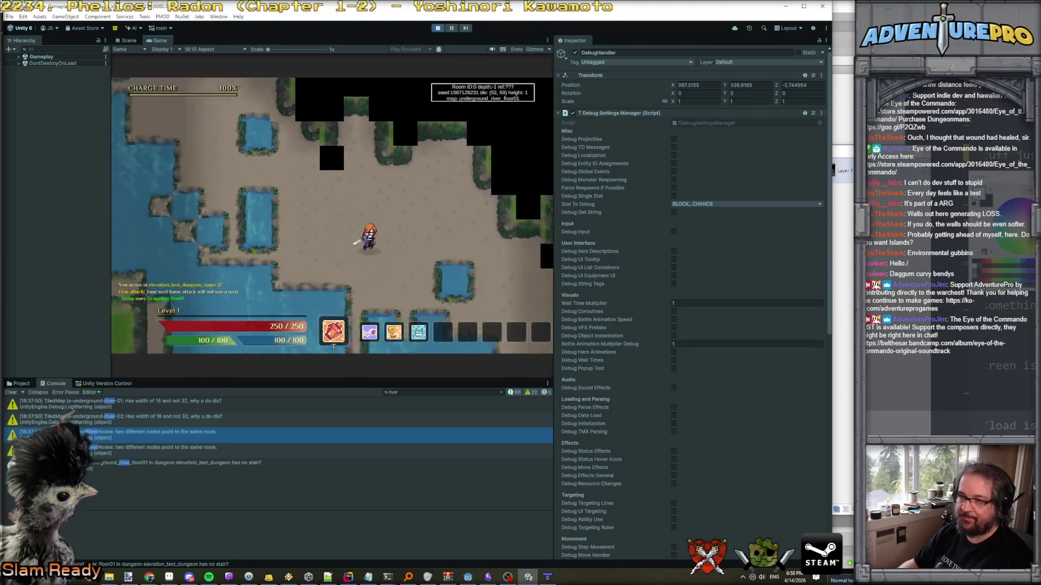
pyautogui.press('Right')
pyautogui.press('Right')
pyautogui.press('Right')
pyautogui.press('Down')
pyautogui.press('Down')
pyautogui.press('Down')
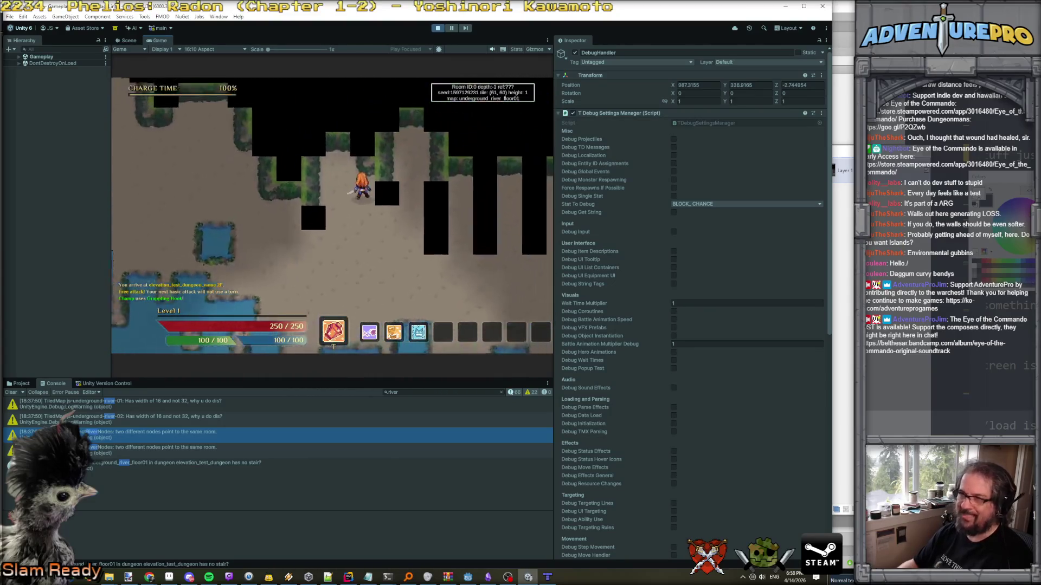
pyautogui.press('Up')
pyautogui.press('Up')
pyautogui.press('Up')
pyautogui.press('Right')
pyautogui.press('Right')
pyautogui.press('Right')
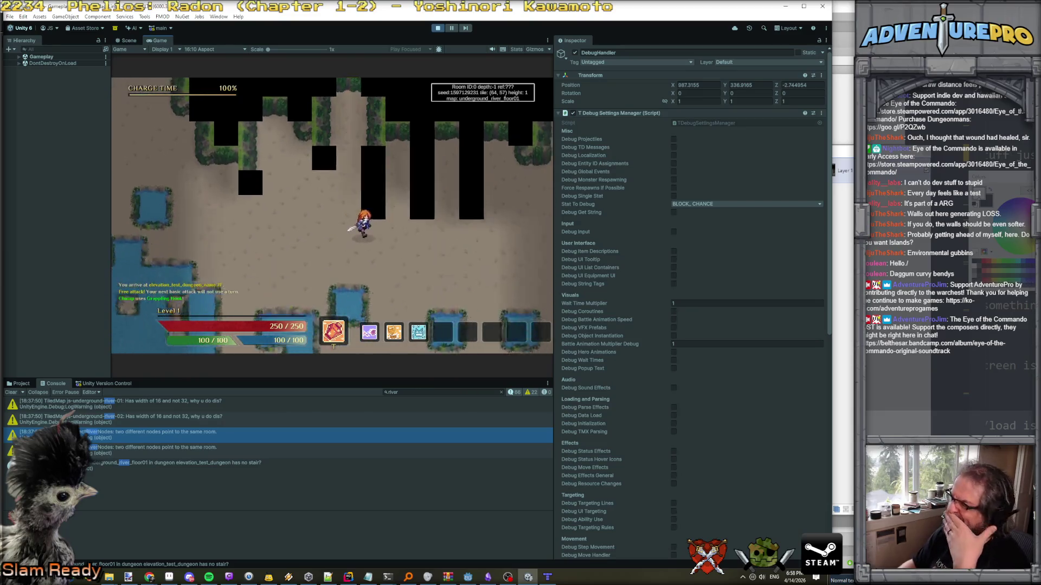
pyautogui.press('Right')
pyautogui.press('Right')
pyautogui.press('Right')
pyautogui.press('Up')
pyautogui.press('Up')
pyautogui.press('Up')
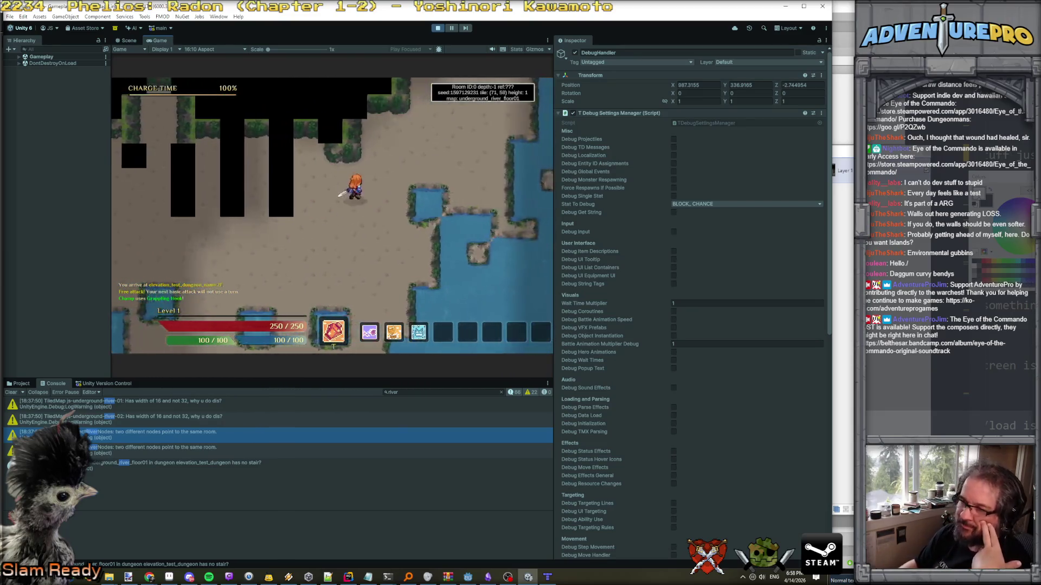
pyautogui.press('Right')
pyautogui.press('Right')
pyautogui.press('Right')
pyautogui.press('Up')
pyautogui.press('Up')
pyautogui.press('Up')
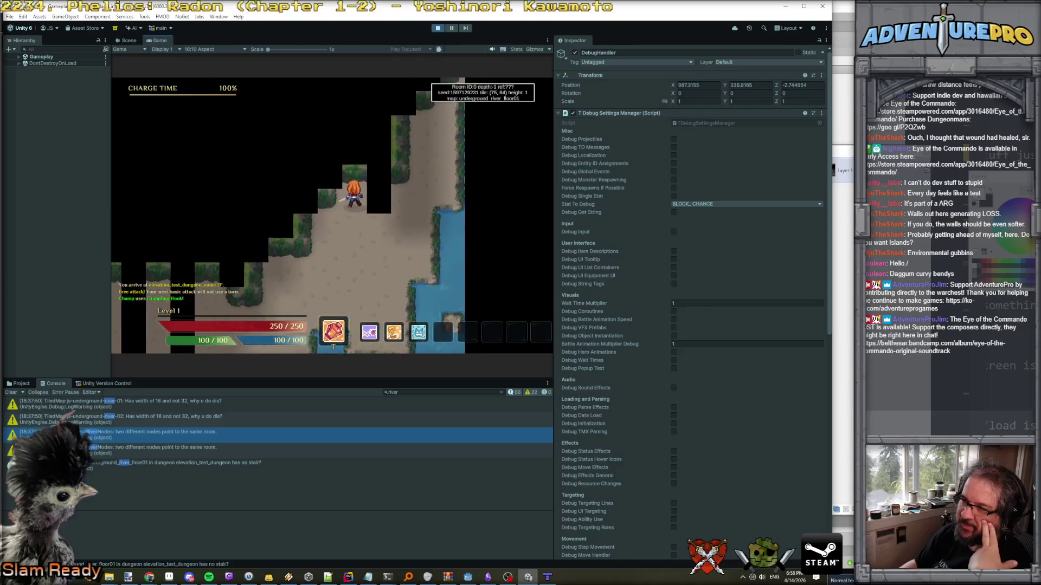
pyautogui.press('Up')
pyautogui.press('Left')
pyautogui.press('Left')
pyautogui.press('Left')
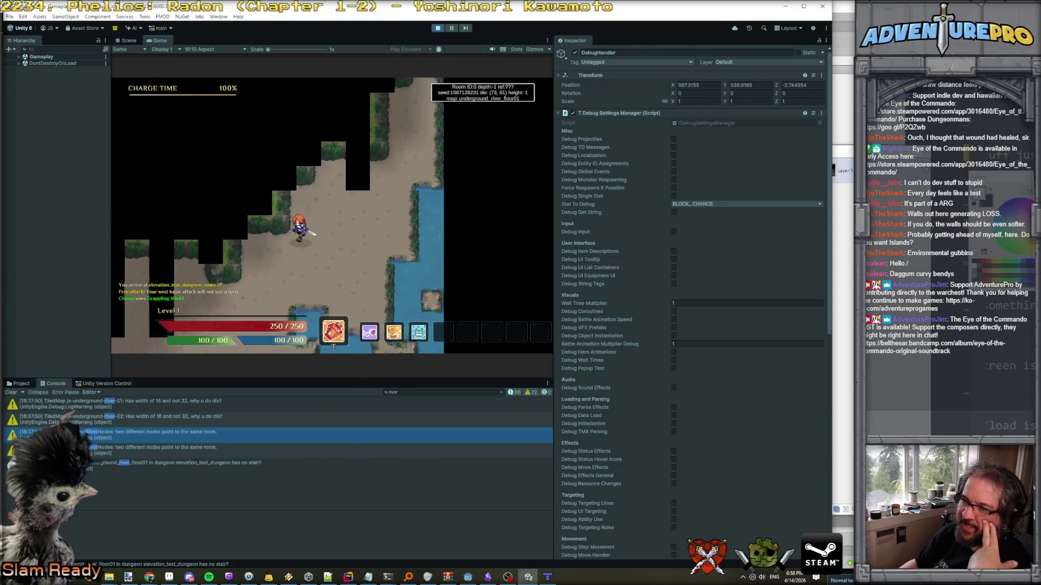
pyautogui.press('Down')
pyautogui.press('Down')
pyautogui.press('Down')
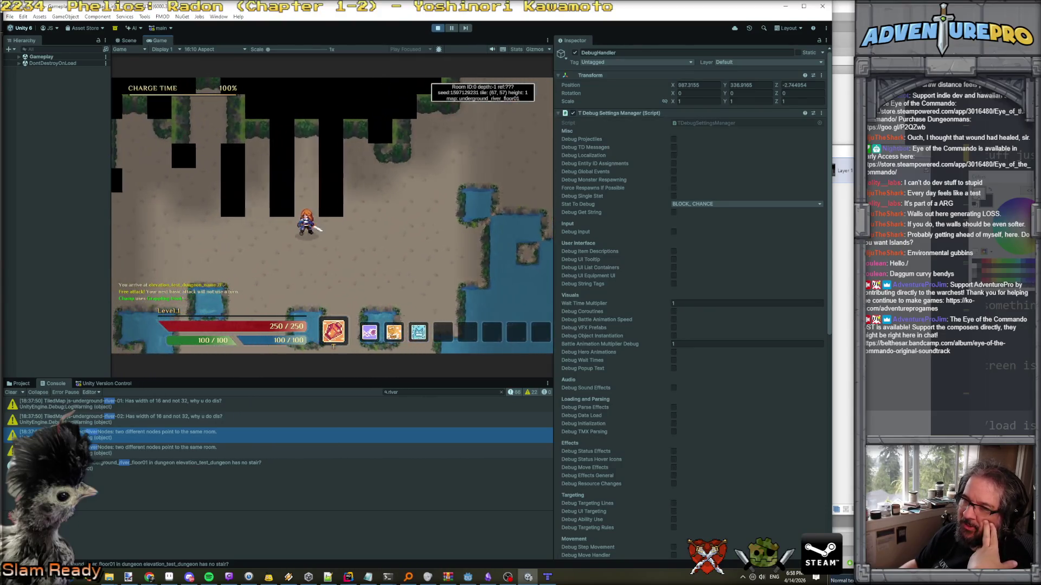
pyautogui.press('Down')
pyautogui.press('Down')
pyautogui.press('Down')
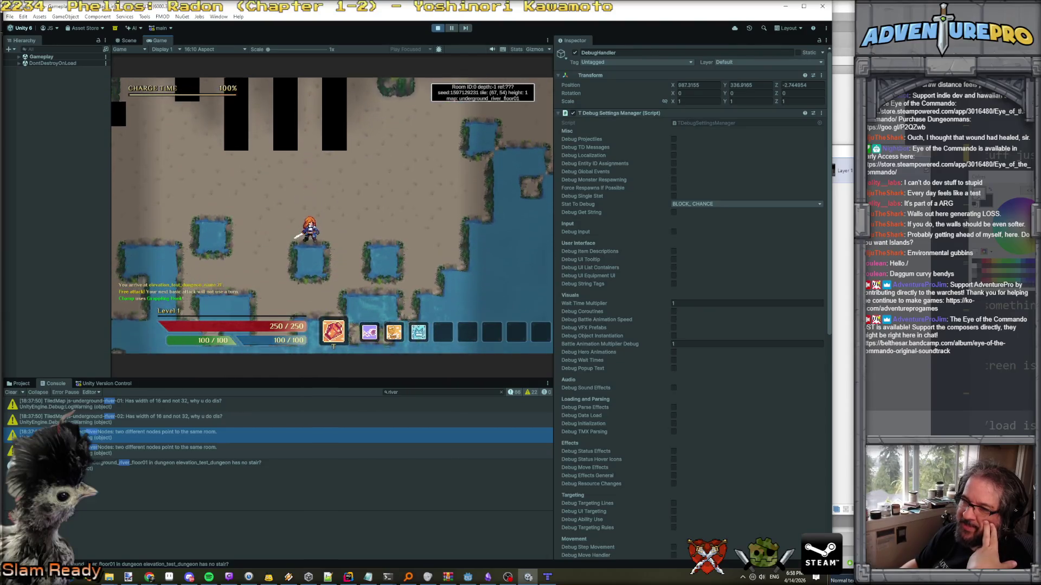
# Walk the hero around the room, left along the water and diagonally up-left.
pyautogui.press('Up')
pyautogui.press('Up')
pyautogui.press('Up')
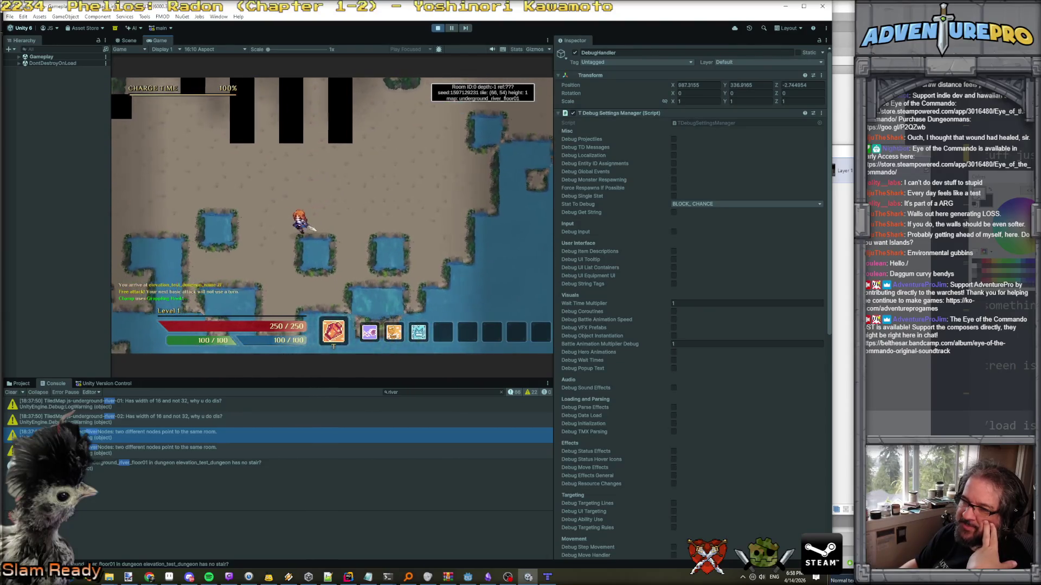
pyautogui.press('Right')
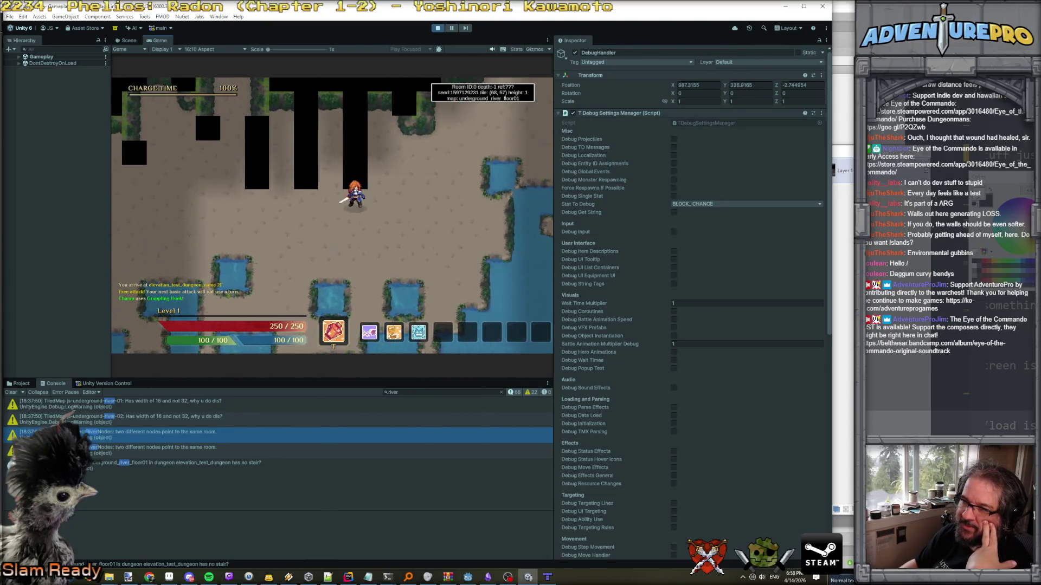
pyautogui.press('Left')
pyautogui.press('Left')
pyautogui.press('Left')
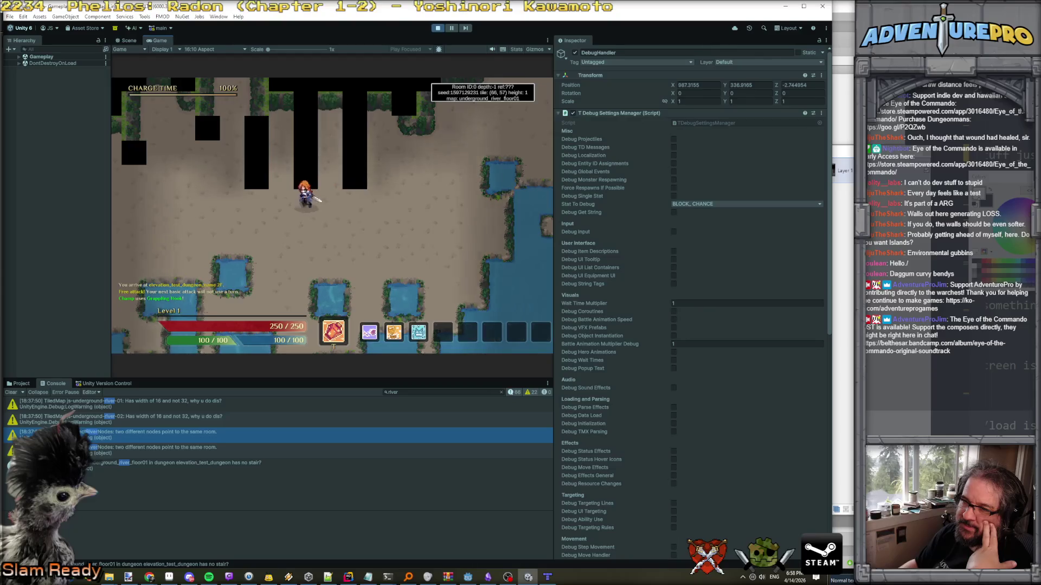
pyautogui.press('Up')
pyautogui.press('Up')
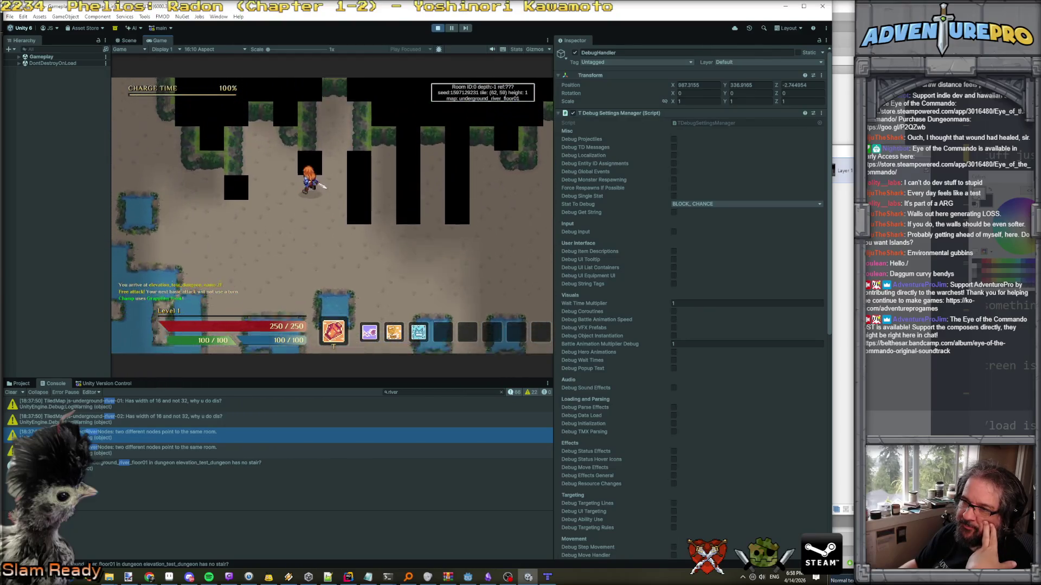
pyautogui.press('Down')
pyautogui.press('Down')
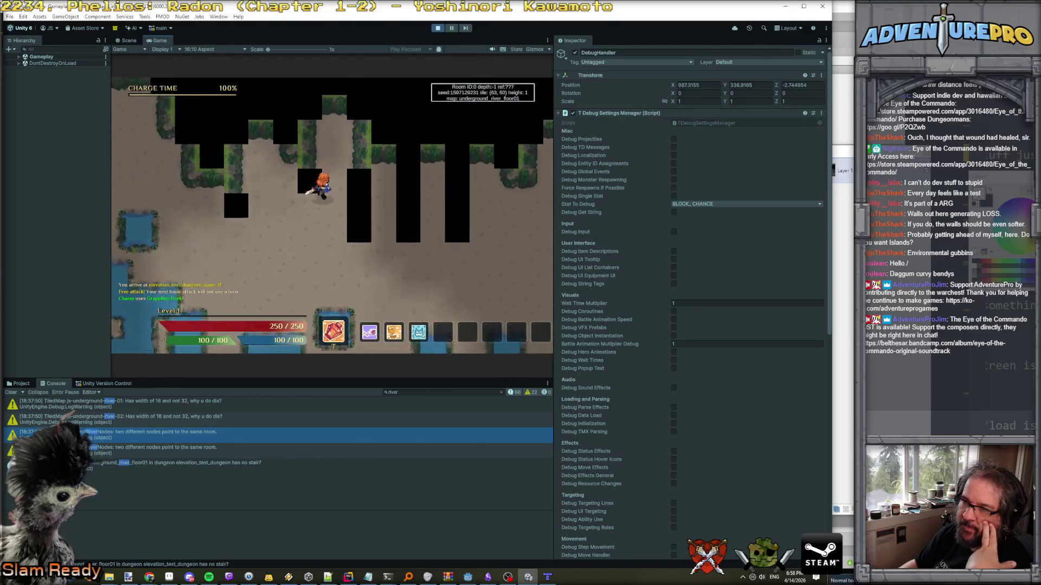
pyautogui.press('Left')
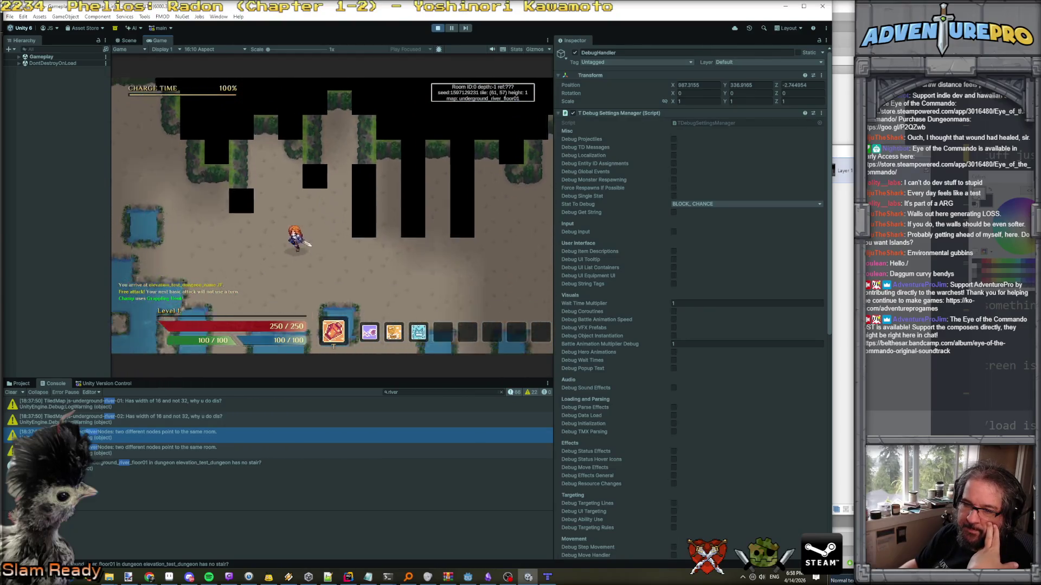
pyautogui.press('Left')
pyautogui.press('Left')
pyautogui.press('Left')
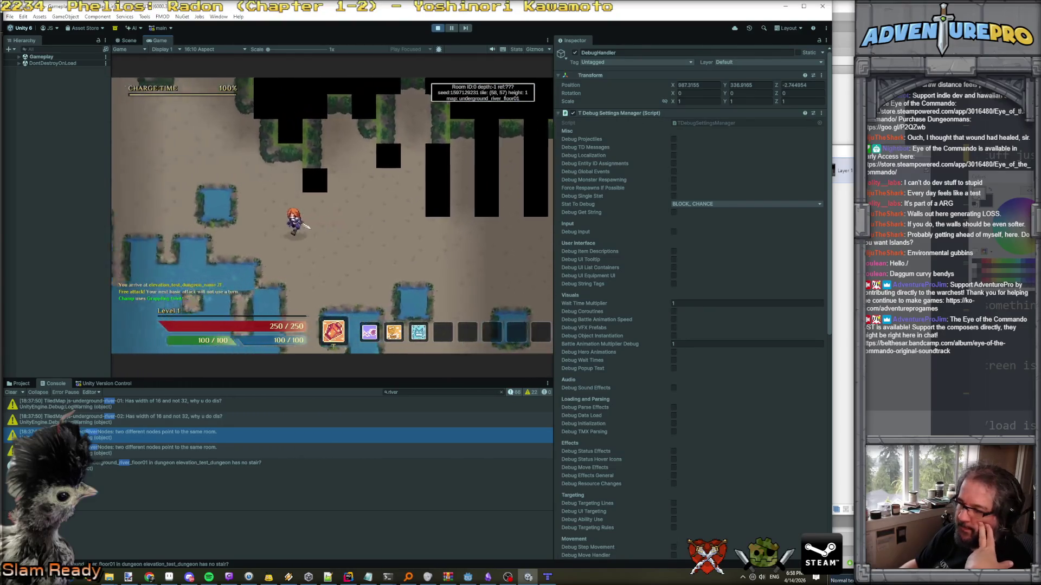
pyautogui.press('Down')
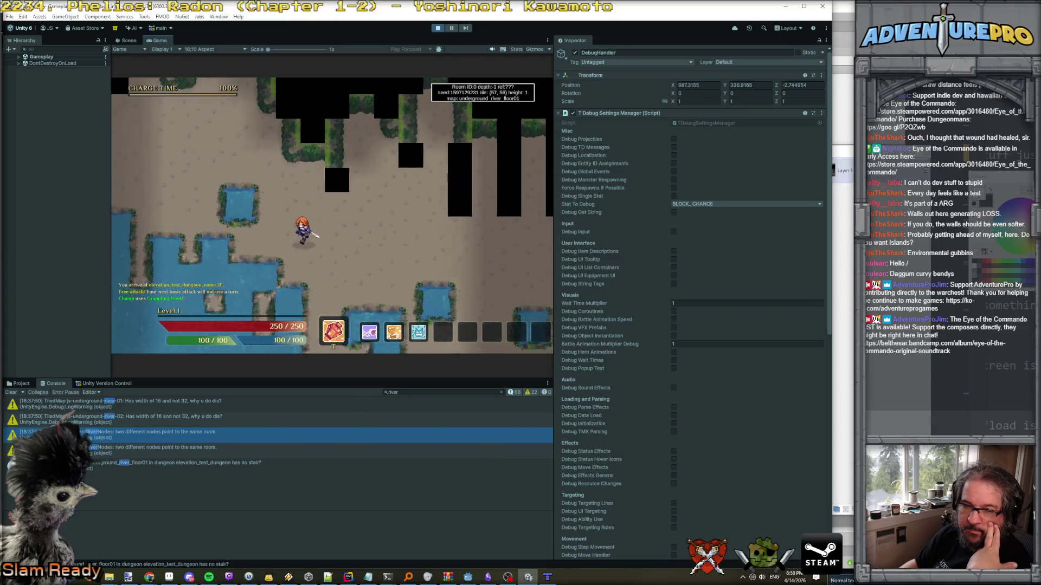
pyautogui.press('Left')
pyautogui.press('Left')
pyautogui.press('Left')
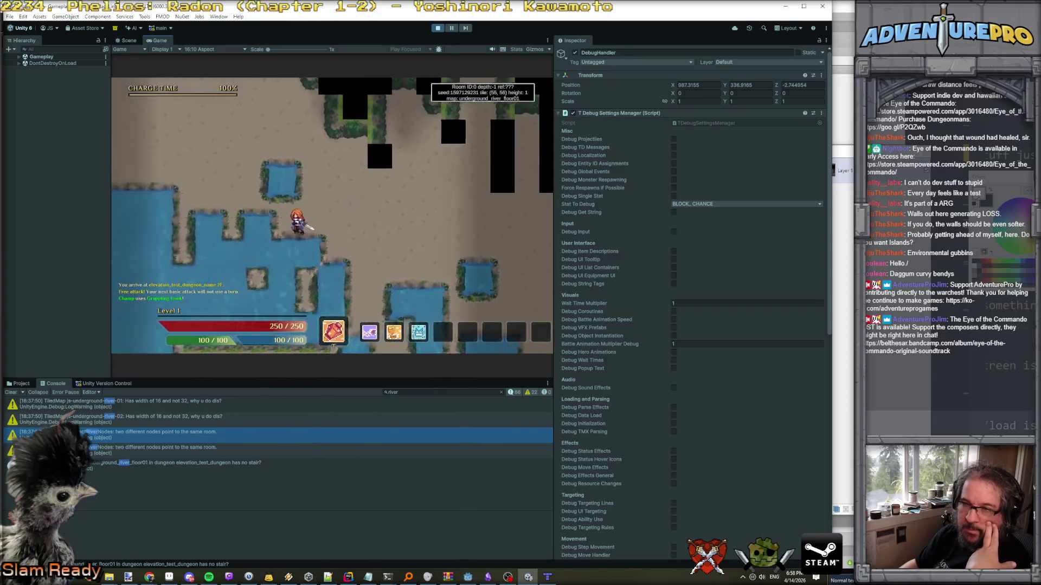
pyautogui.press('Down')
pyautogui.press('Down')
pyautogui.press('Down')
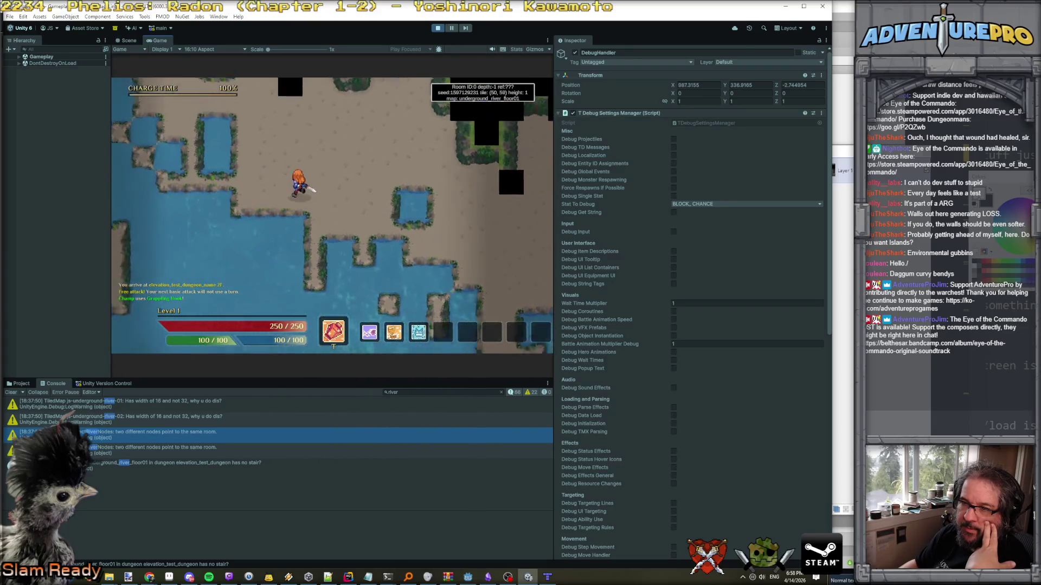
pyautogui.press('Left')
pyautogui.press('Left')
pyautogui.press('Left')
pyautogui.press('Down')
pyautogui.press('Down')
pyautogui.press('Down')
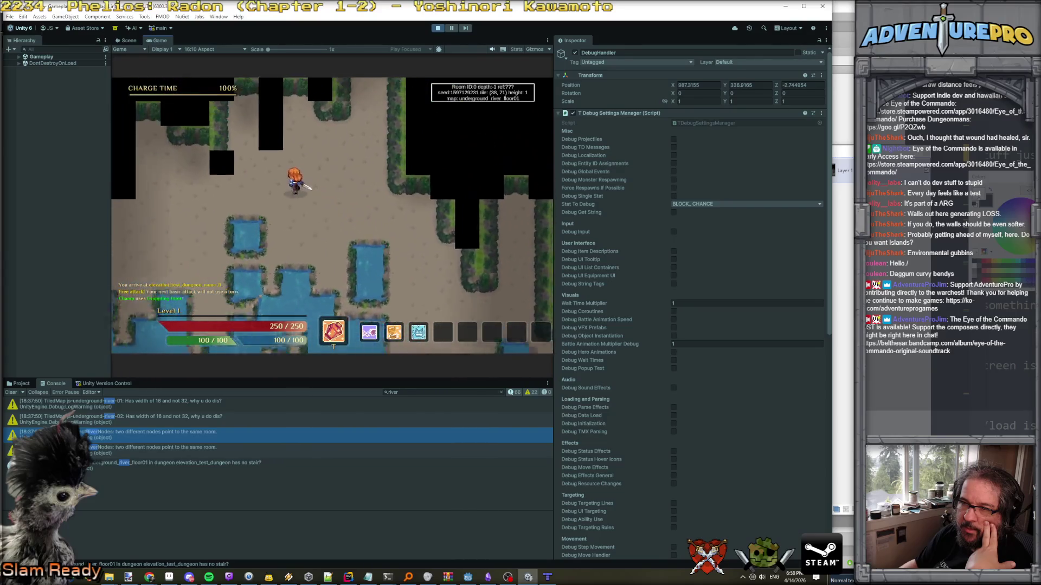
pyautogui.press('Left')
pyautogui.press('Left')
pyautogui.press('Left')
pyautogui.press('Up')
pyautogui.press('Up')
pyautogui.press('Up')
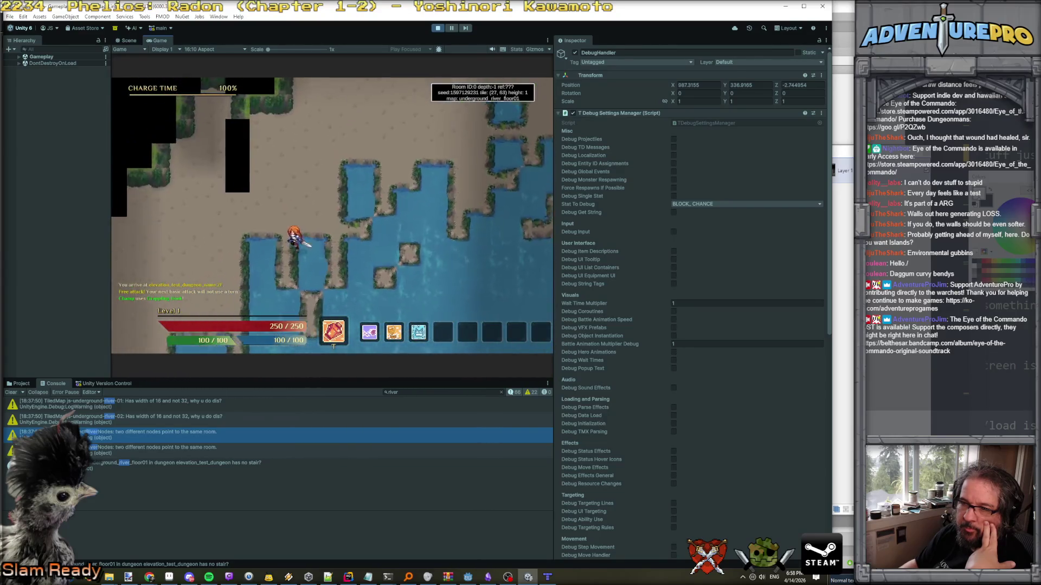
pyautogui.press('Left')
pyautogui.press('Left')
pyautogui.press('Left')
pyautogui.press('Up')
pyautogui.press('Up')
pyautogui.press('Up')
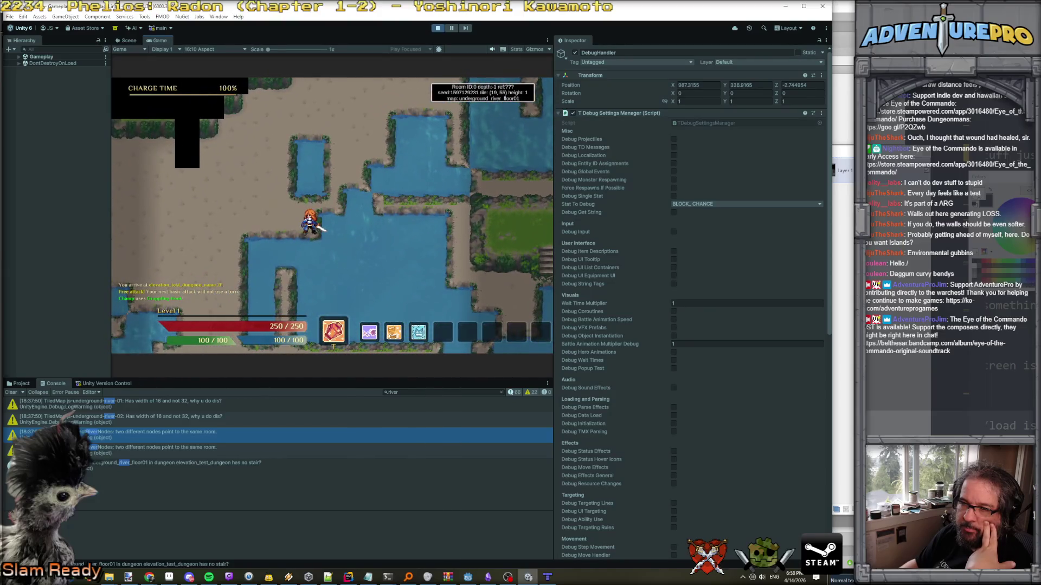
# Walk the hero up into a new room, right across the river rooms, then toward the stairs.
pyautogui.press('Up')
pyautogui.press('Up')
pyautogui.press('Up')
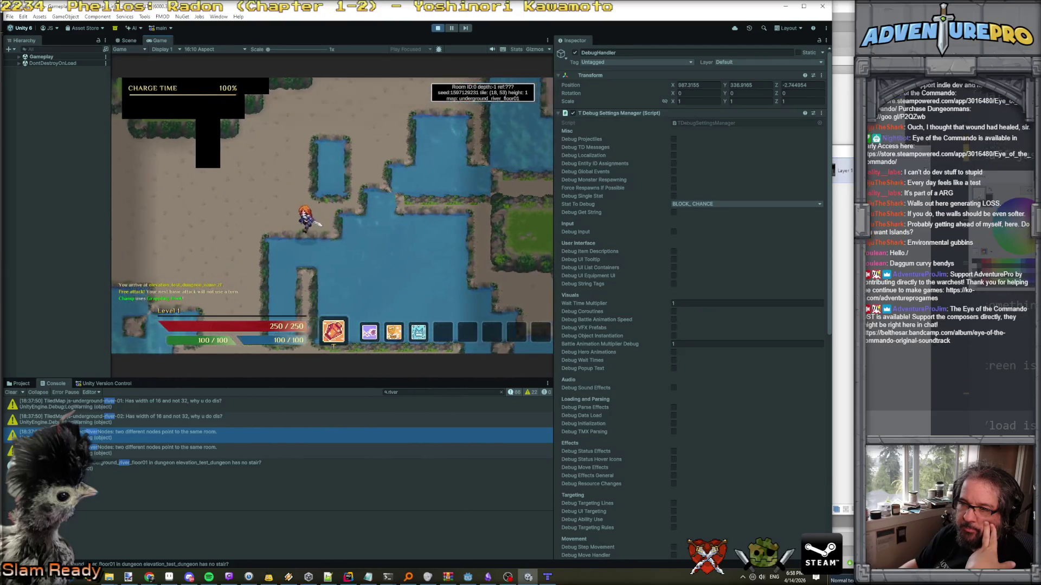
pyautogui.press('Right')
pyautogui.press('Right')
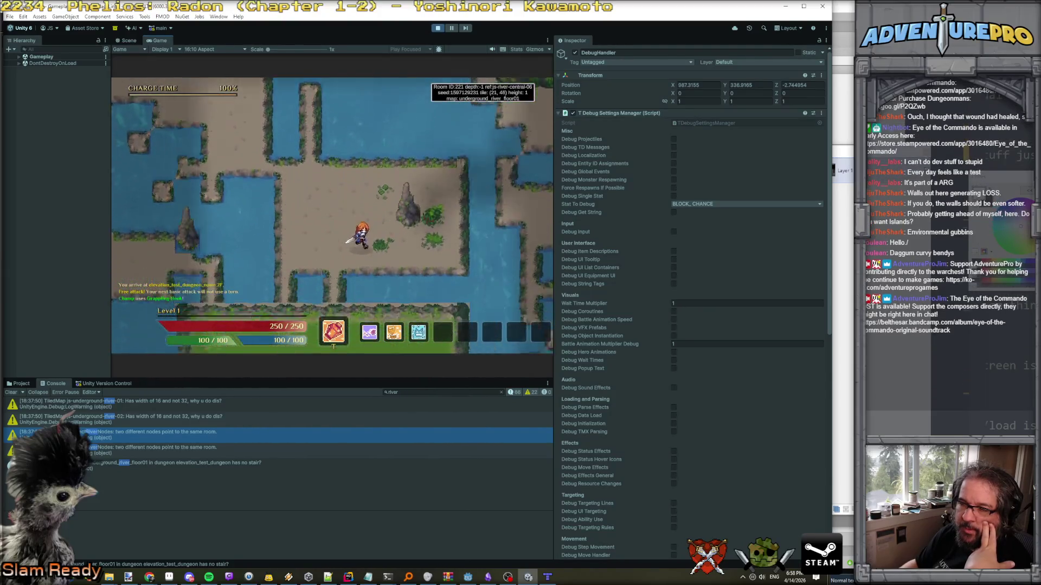
pyautogui.press('Right')
pyautogui.press('Right')
pyautogui.press('Right')
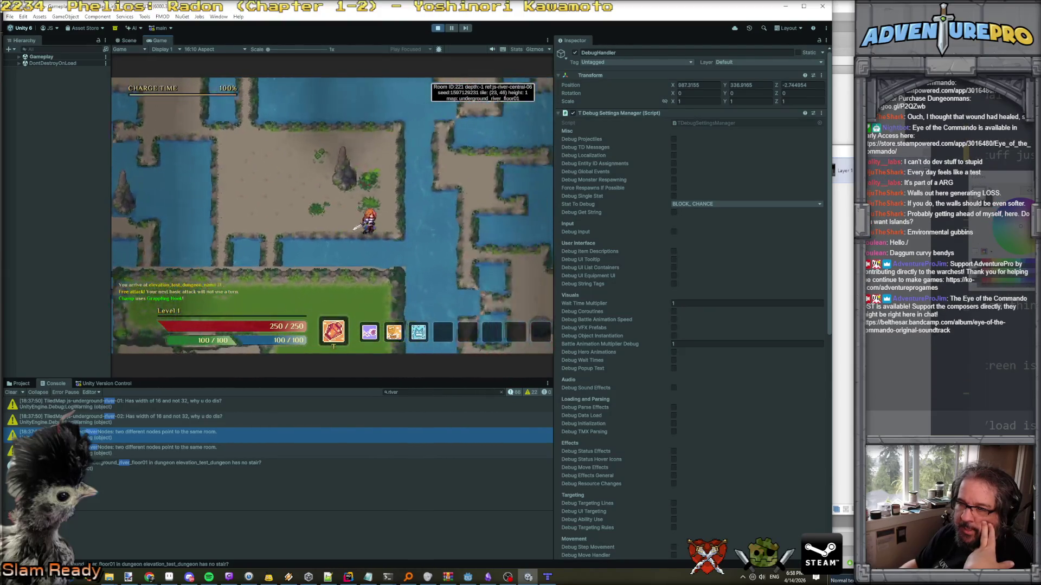
pyautogui.press('Down')
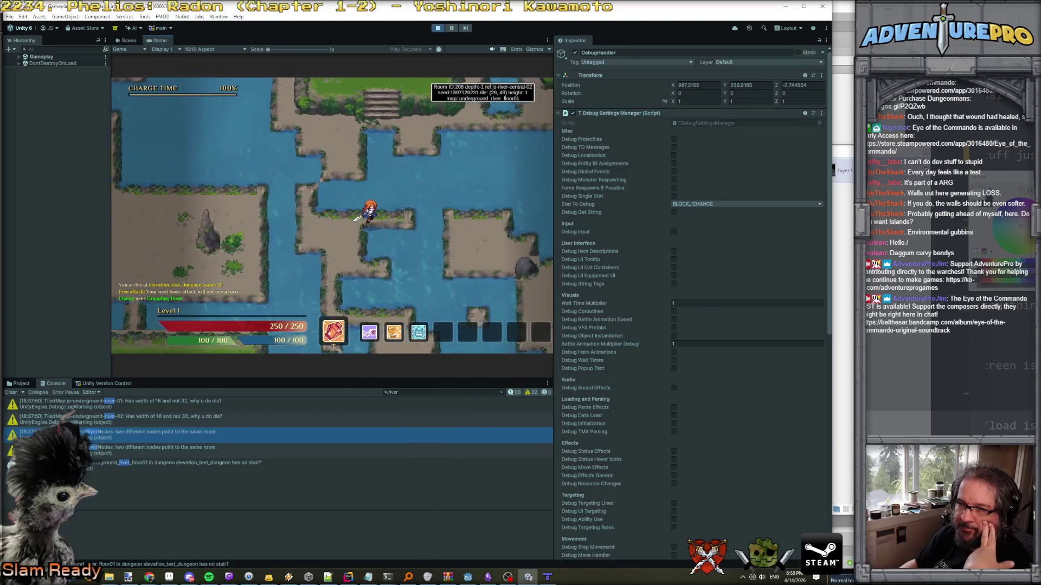
pyautogui.press('Right')
pyautogui.press('Right')
pyautogui.press('Right')
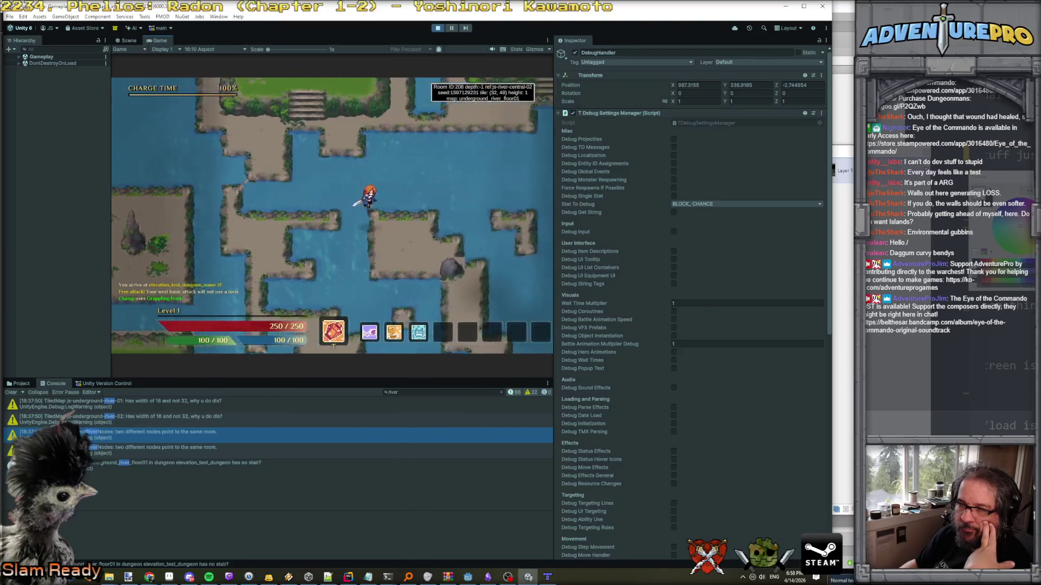
pyautogui.press('Up')
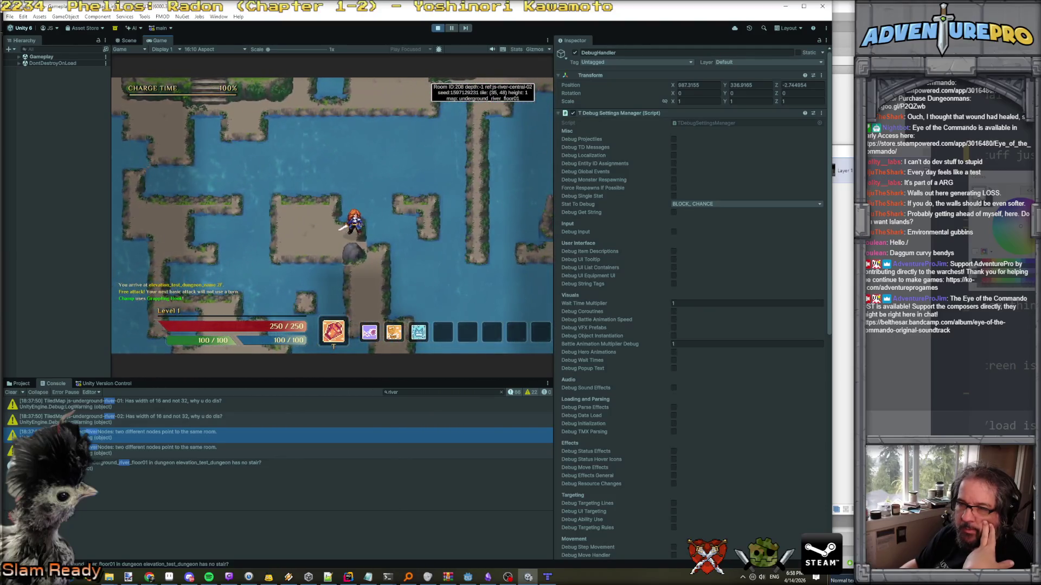
pyautogui.press('Up')
pyautogui.press('Up')
pyautogui.press('Up')
pyautogui.press('Right')
pyautogui.press('Right')
pyautogui.press('Right')
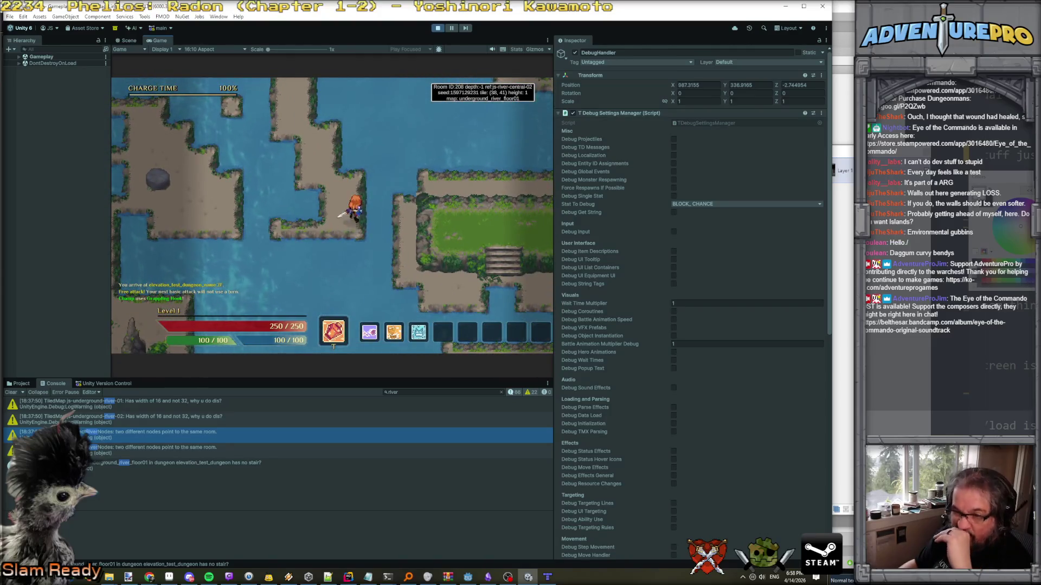
pyautogui.press('Left')
pyautogui.press('Left')
pyautogui.press('Left')
pyautogui.press('Down')
pyautogui.press('Down')
pyautogui.press('Down')
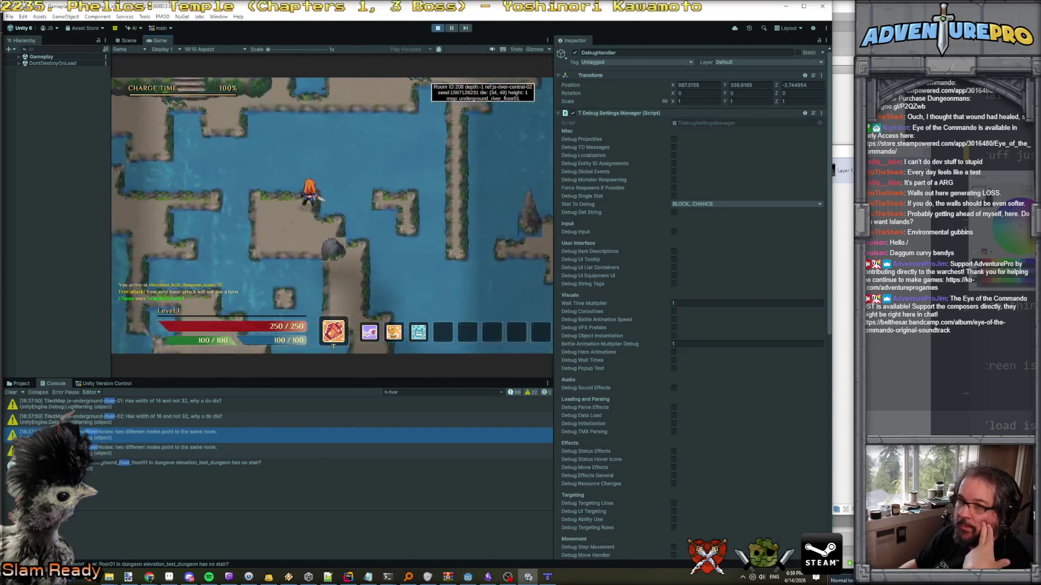
pyautogui.press('Up')
pyautogui.press('Up')
pyautogui.press('Up')
pyautogui.press('Left')
pyautogui.press('Left')
pyautogui.press('Left')
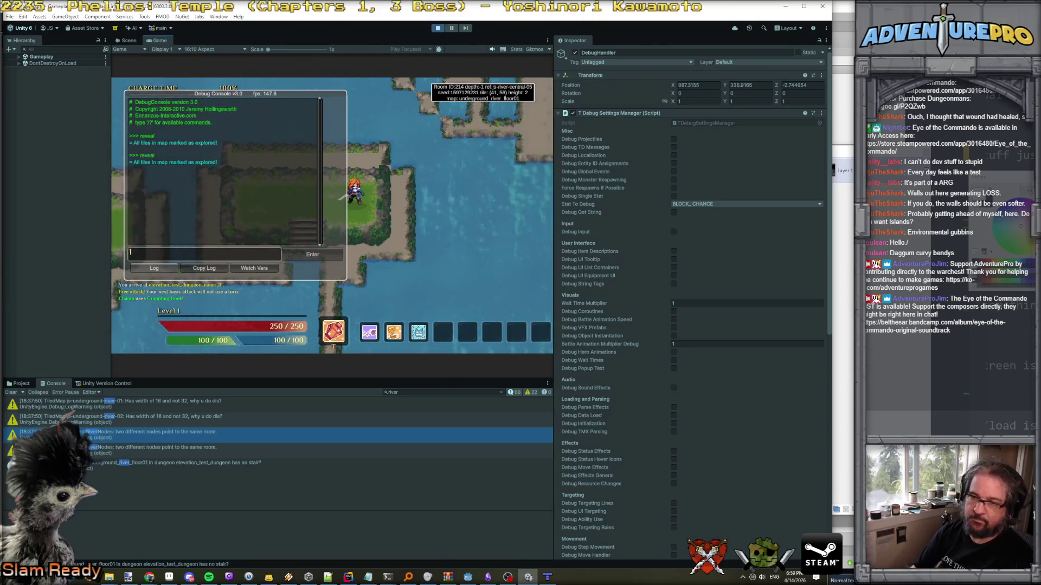
# Close the debug console with the grave (`) key to return to the revealed map.
pyautogui.press('`')
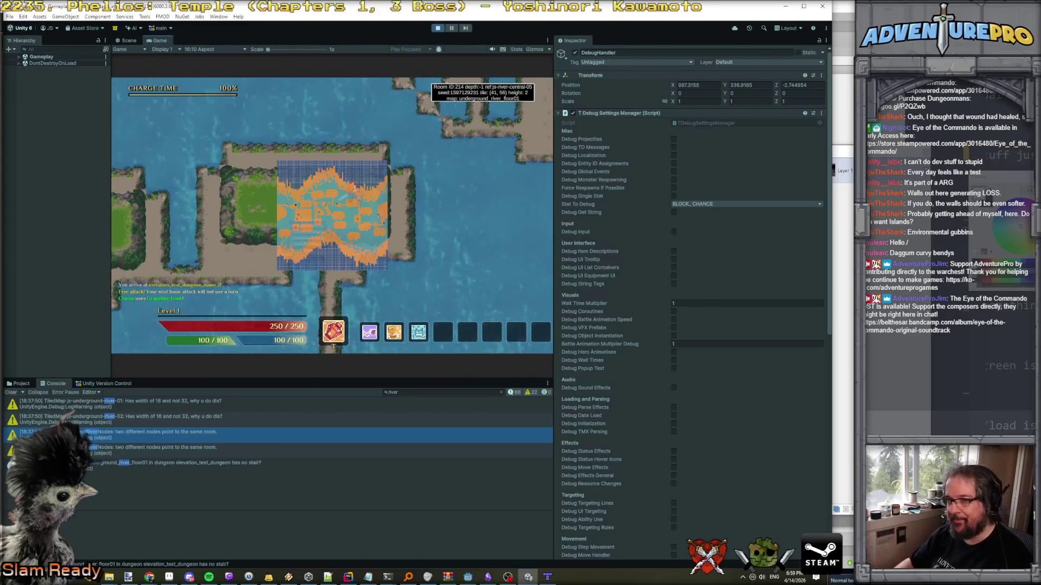
# Walk the hero up past the stairs, right into a new room, then far left and down.
pyautogui.press('Up')
pyautogui.press('Up')
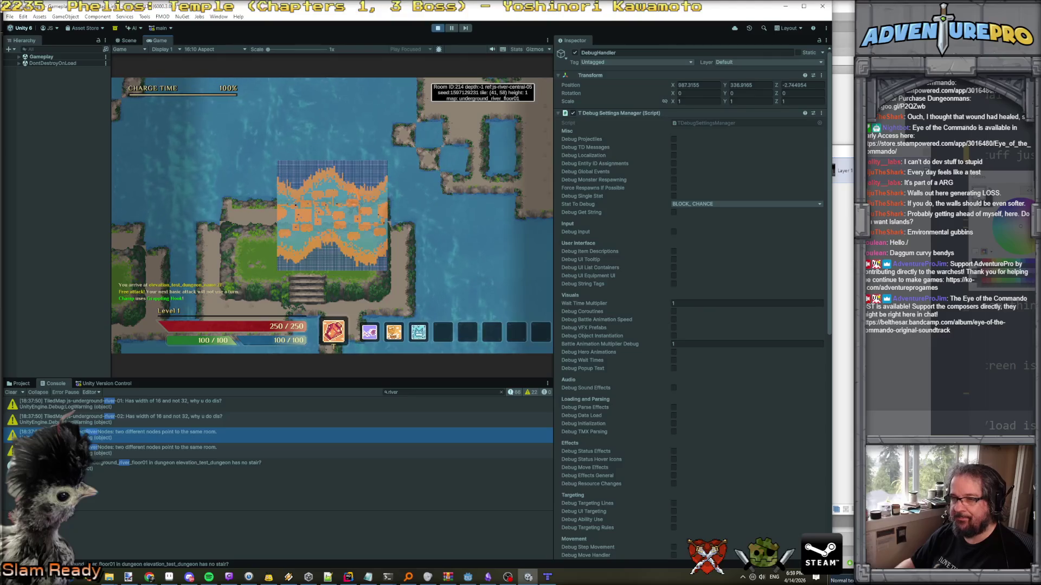
pyautogui.press('Up')
pyautogui.press('Up')
pyautogui.press('Up')
pyautogui.press('Right')
pyautogui.press('Right')
pyautogui.press('Right')
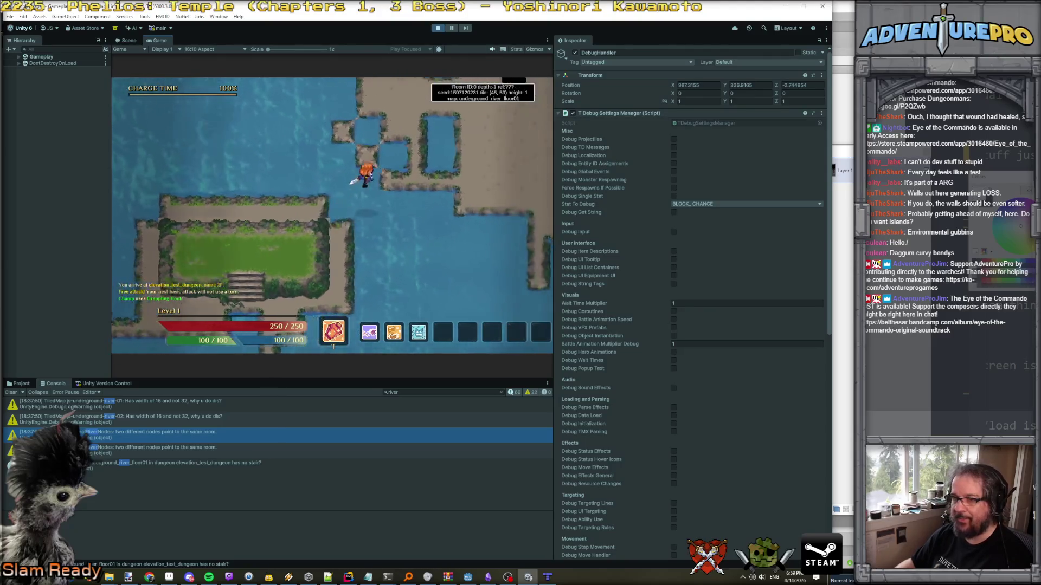
pyautogui.press('Left')
pyautogui.press('Left')
pyautogui.press('Left')
pyautogui.press('Up')
pyautogui.press('Up')
pyautogui.press('Up')
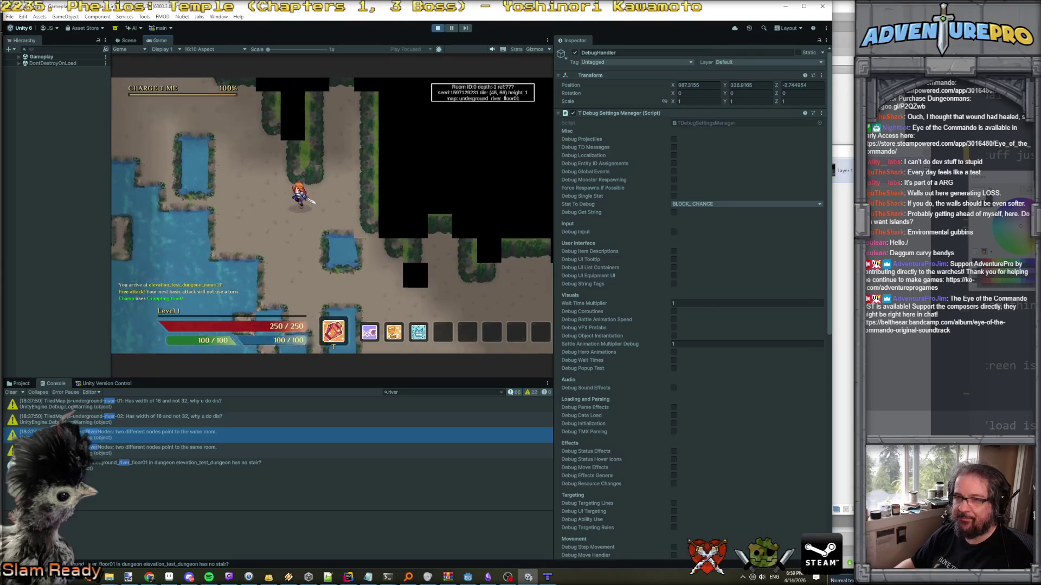
pyautogui.press('Left')
pyautogui.press('Left')
pyautogui.press('Left')
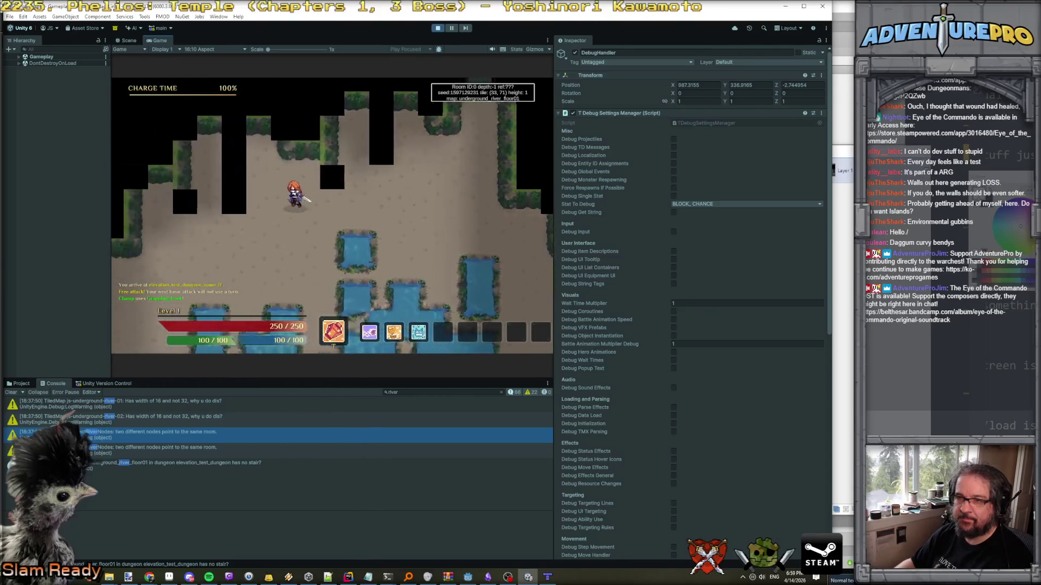
pyautogui.press('Left')
pyautogui.press('Left')
pyautogui.press('Left')
pyautogui.press('Down')
pyautogui.press('Down')
pyautogui.press('Down')
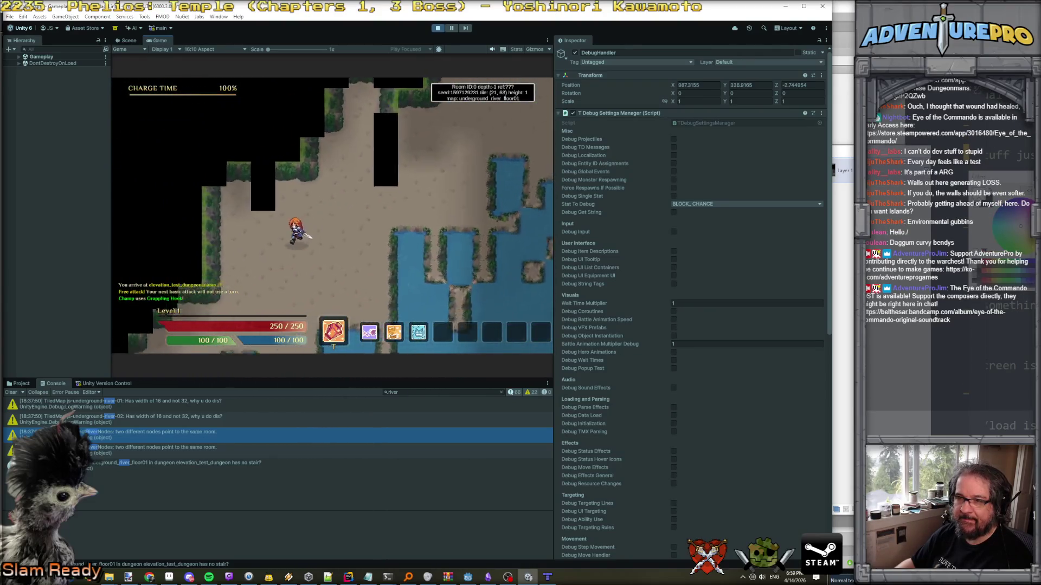
pyautogui.press('Left')
pyautogui.press('Left')
pyautogui.press('Left')
pyautogui.press('Down')
pyautogui.press('Down')
pyautogui.press('Down')
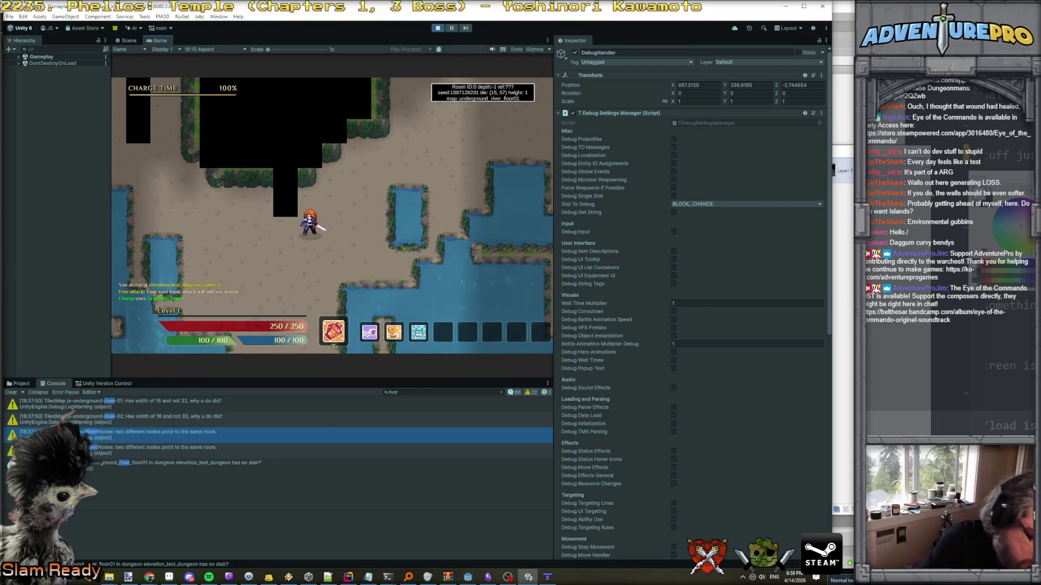